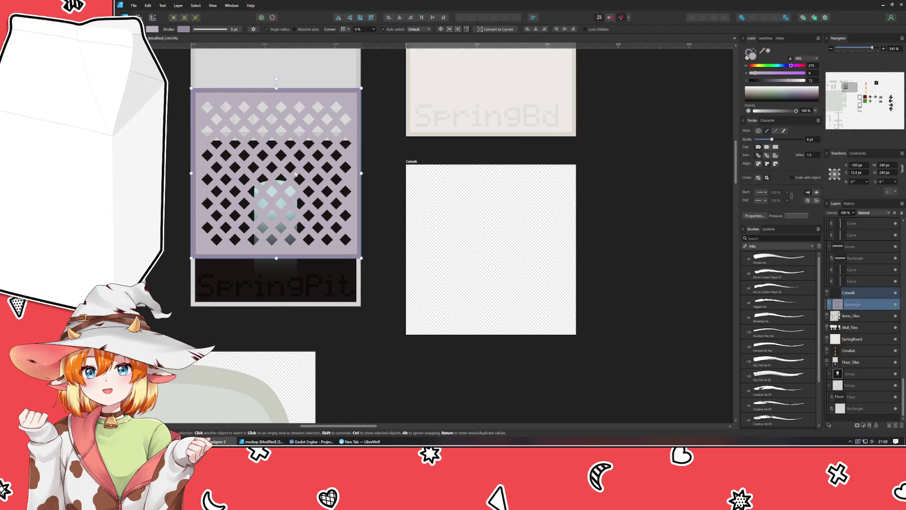
Move the diamond-grate rectangle into the Catwalk artboard and zoom out
key(Left)
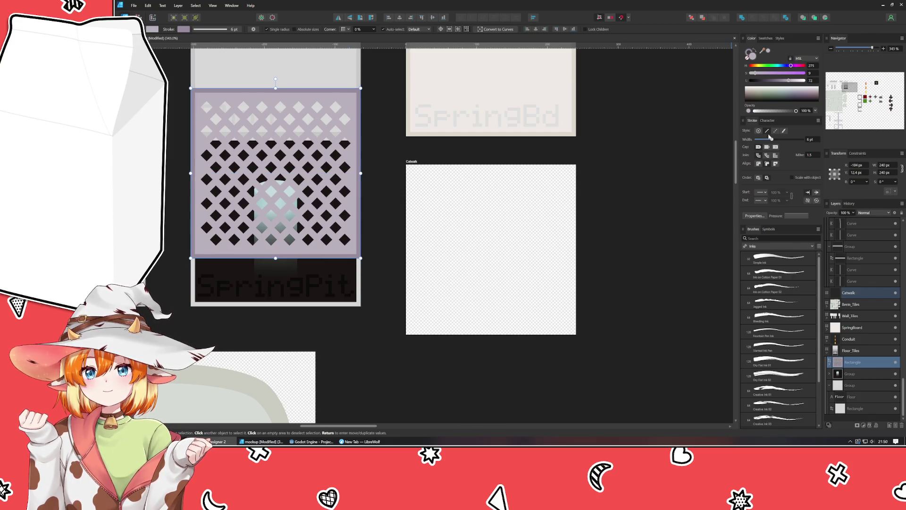
key(ctrl+z)
key(ctrl+z)
key(ctrl+z)
key(ctrl+z)
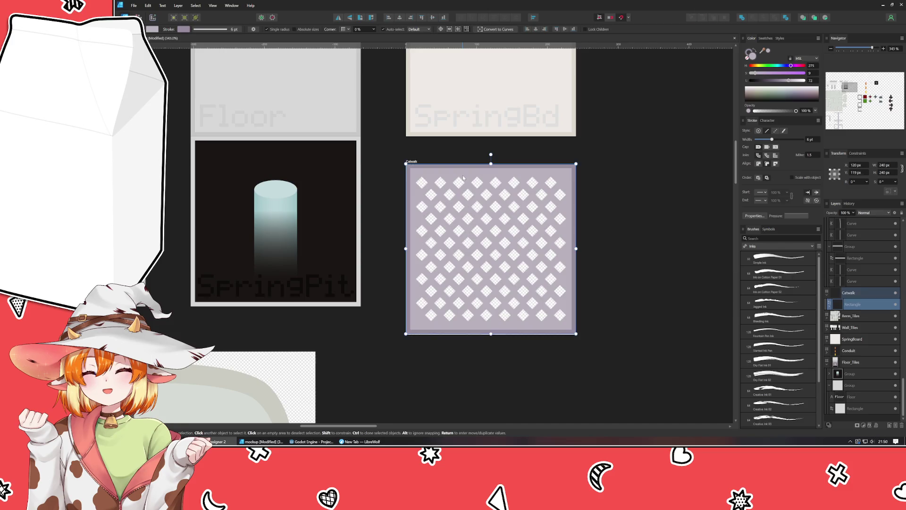
scroll(647, 274, down, 6)
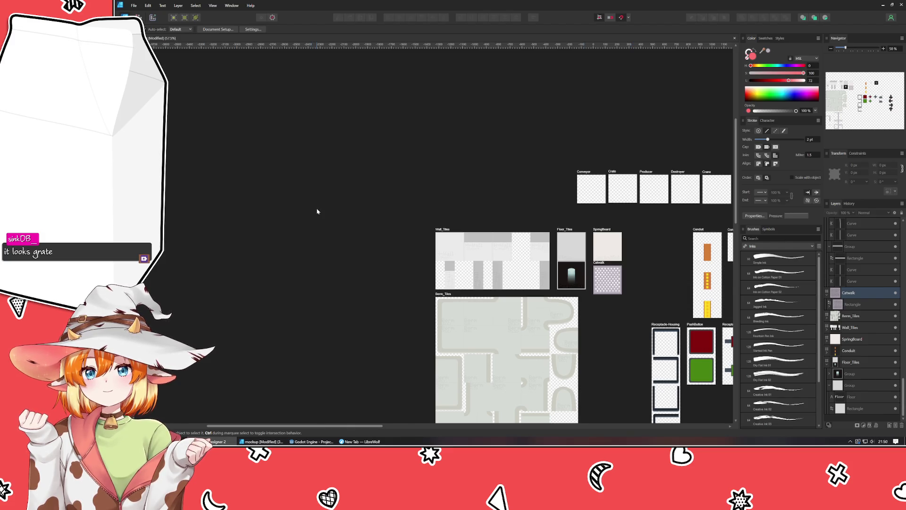
Save the sprite sheet document
scroll(317, 212, down, 3)
scroll(317, 211, right, 5)
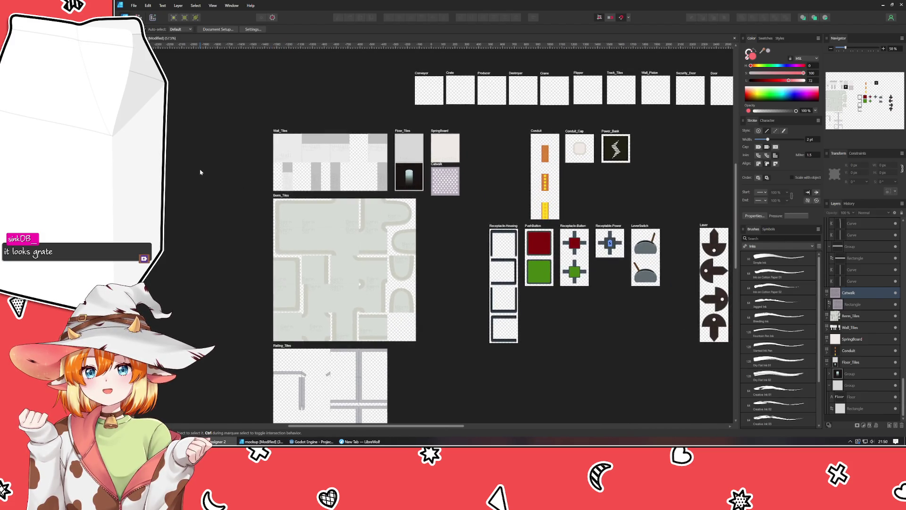
key(ctrl+s)
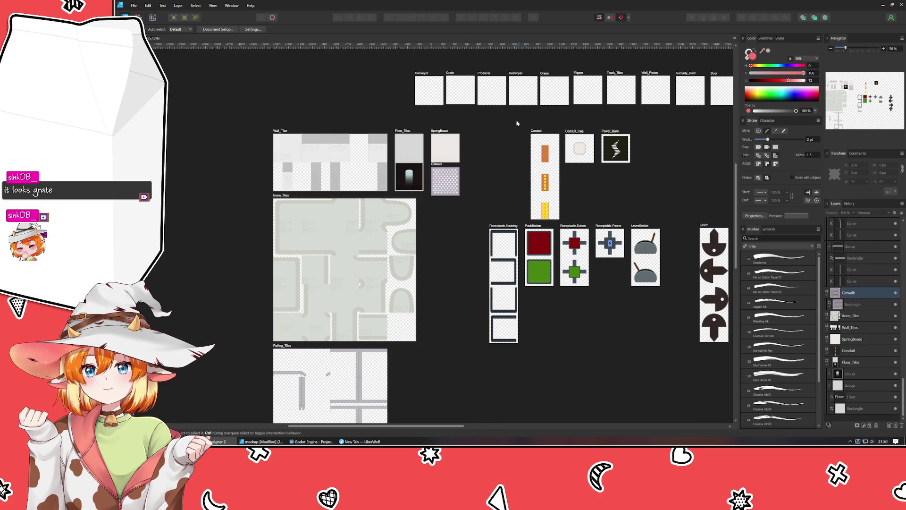
Lift the Crane artboard above the top row
scroll(421, 257, up, 5)
scroll(422, 257, right, 3)
mouse_move(421, 258)
mouse_down()
mouse_move(370, 210)
mouse_move(372, 147)
mouse_up()
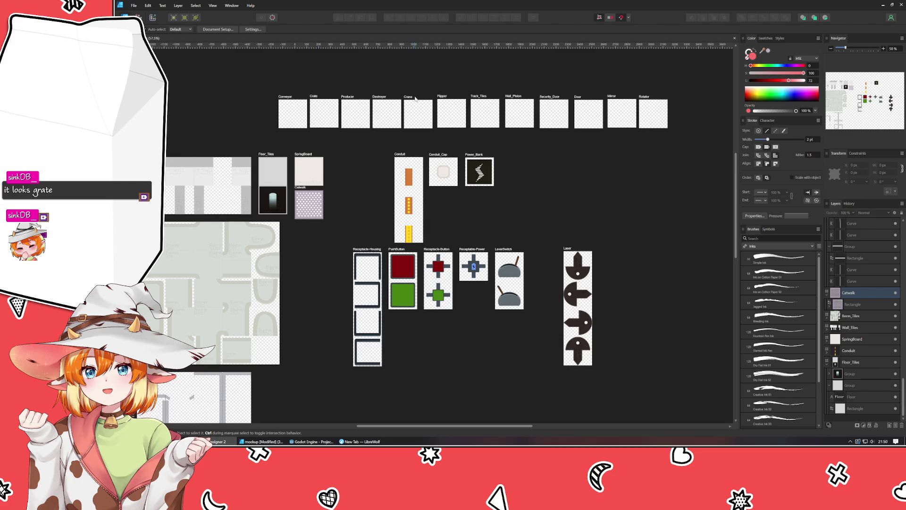
drag(415, 98, 419, 57)
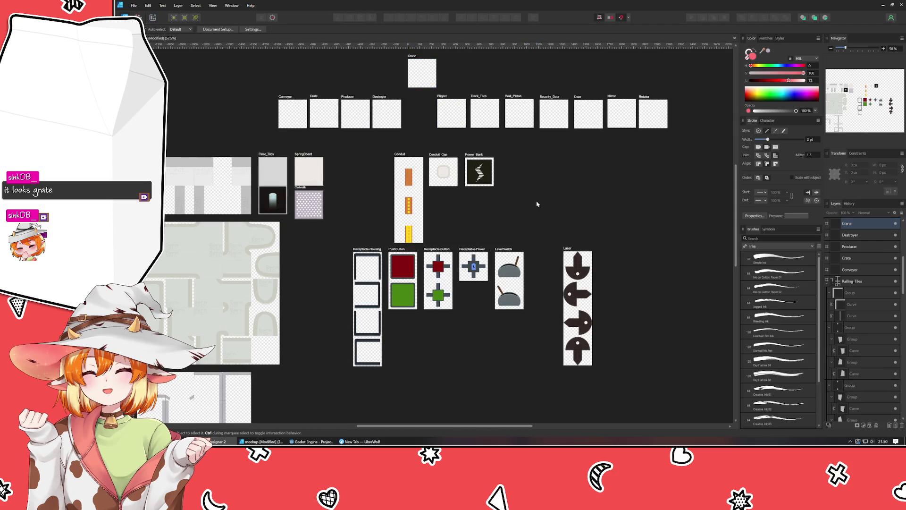
Move the Track_Tiles artboard down beside Berm_Tiles
scroll(537, 204, up, 2)
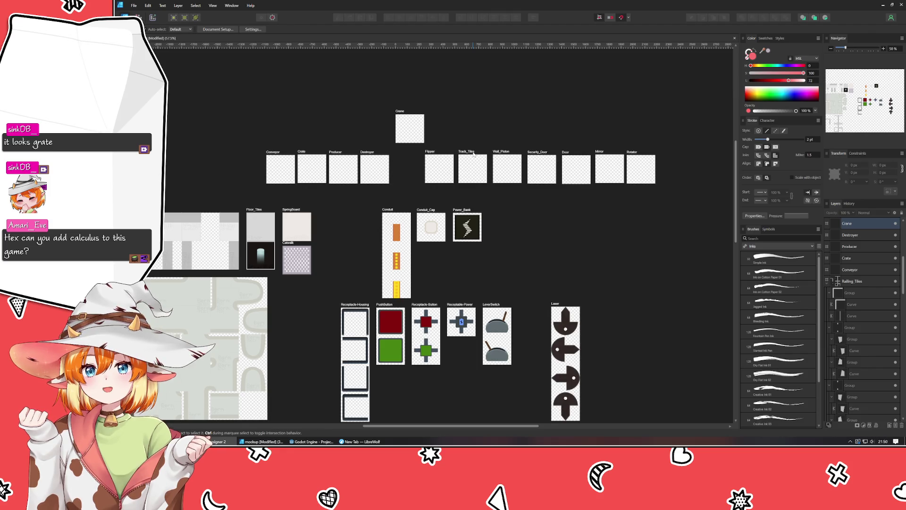
mouse_move(474, 153)
mouse_down()
mouse_move(321, 399)
mouse_move(298, 365)
mouse_move(603, 277)
mouse_move(551, 190)
mouse_move(521, 175)
mouse_move(489, 192)
mouse_move(517, 302)
mouse_up()
click(490, 192)
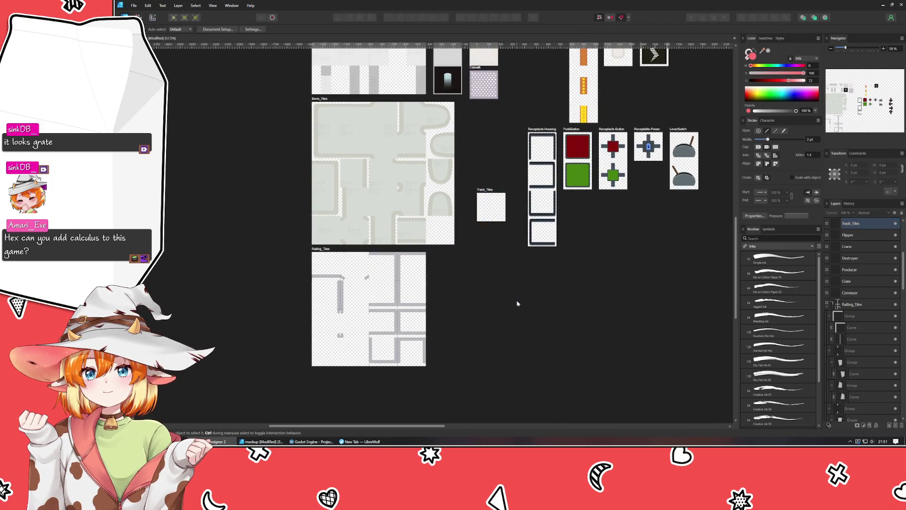
Drag Track_Tiles toward Railing_Tiles and collapse the Railing_Tiles, Catwalk and Floor_Tiles layer groups
click(484, 190)
mouse_move(484, 190)
mouse_down()
mouse_move(390, 391)
mouse_move(460, 257)
mouse_move(443, 248)
mouse_up()
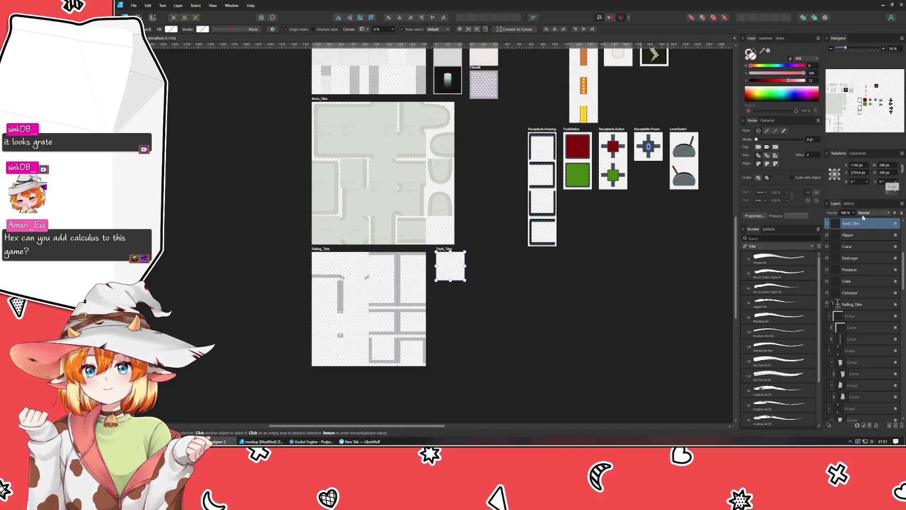
click(829, 306)
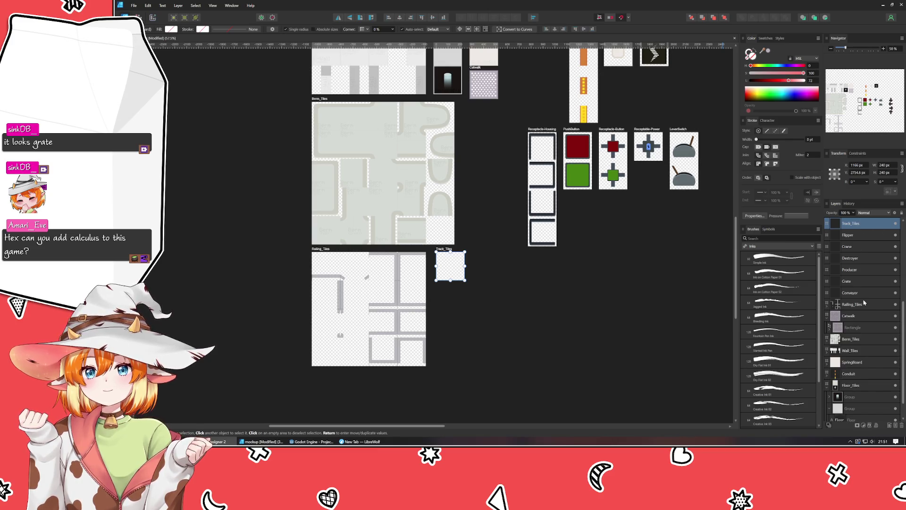
click(830, 315)
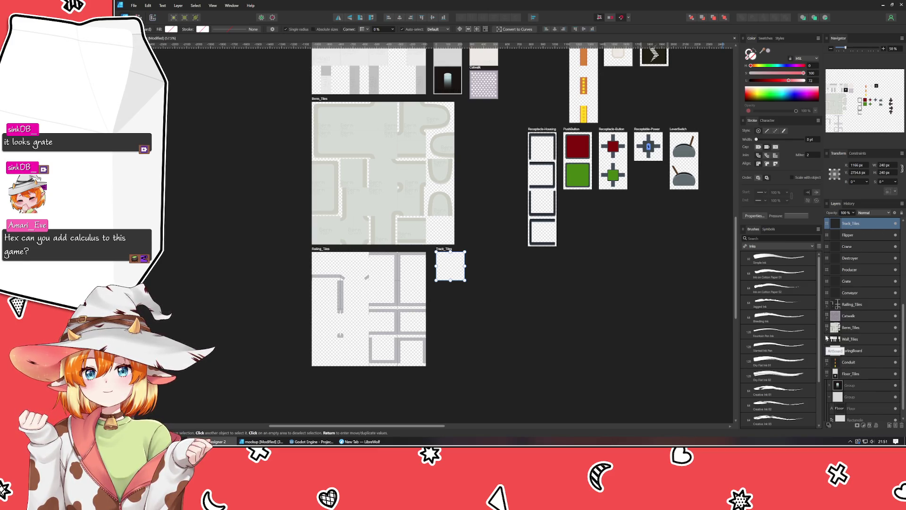
click(829, 374)
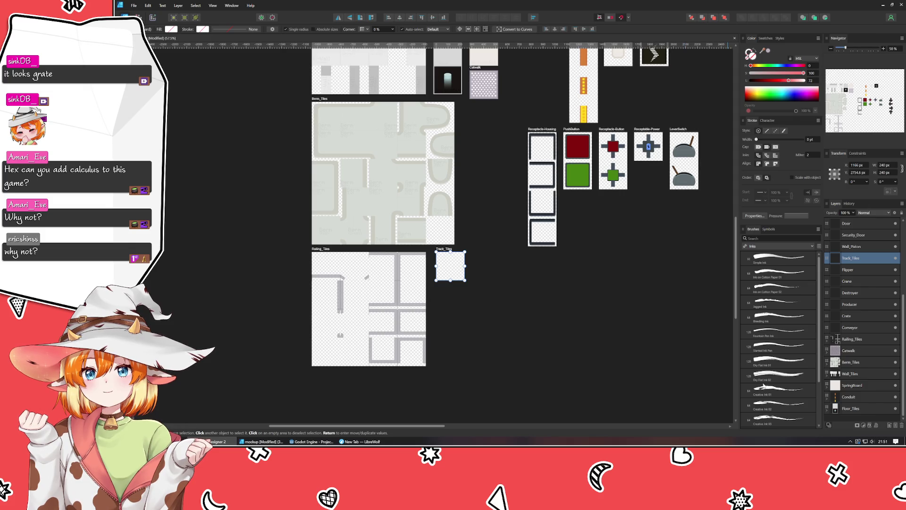
Resize Track_Tiles to 960 × 960 px from the top-left anchor and place it right of Railing_Tiles
click(886, 166)
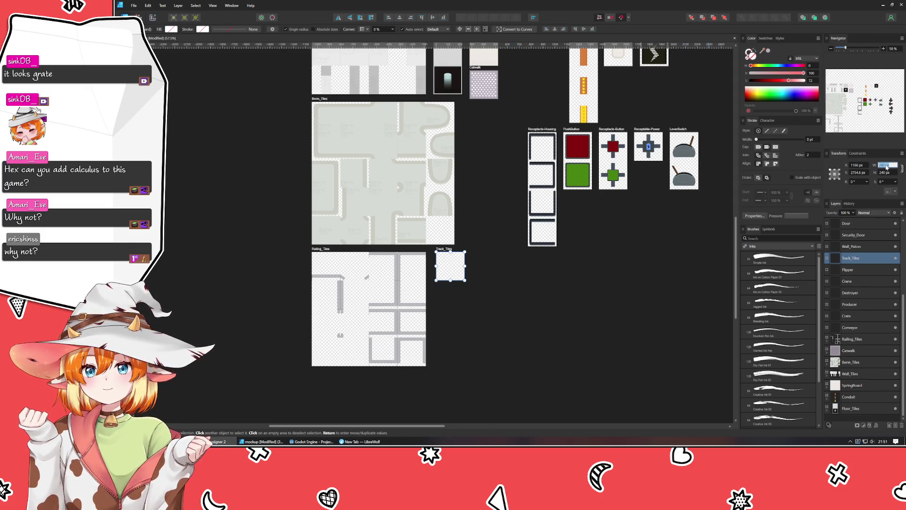
text(960)
key(Tab)
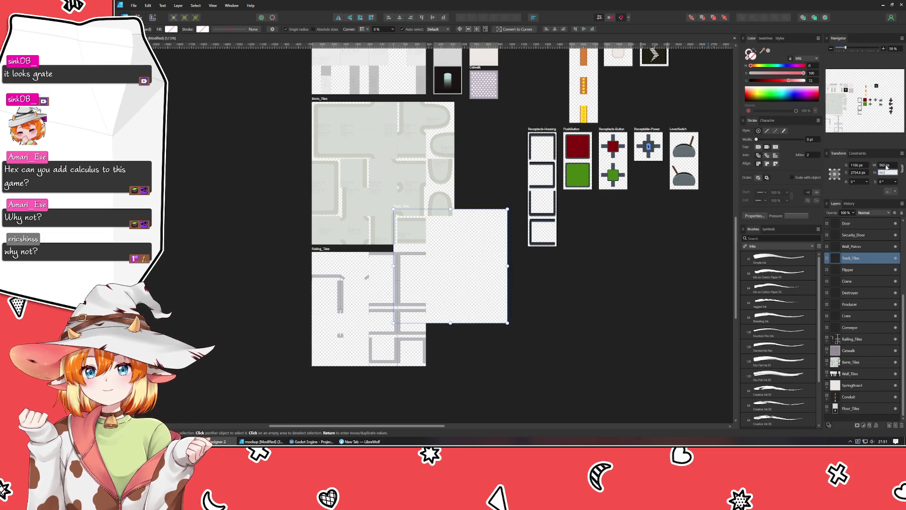
key(Return)
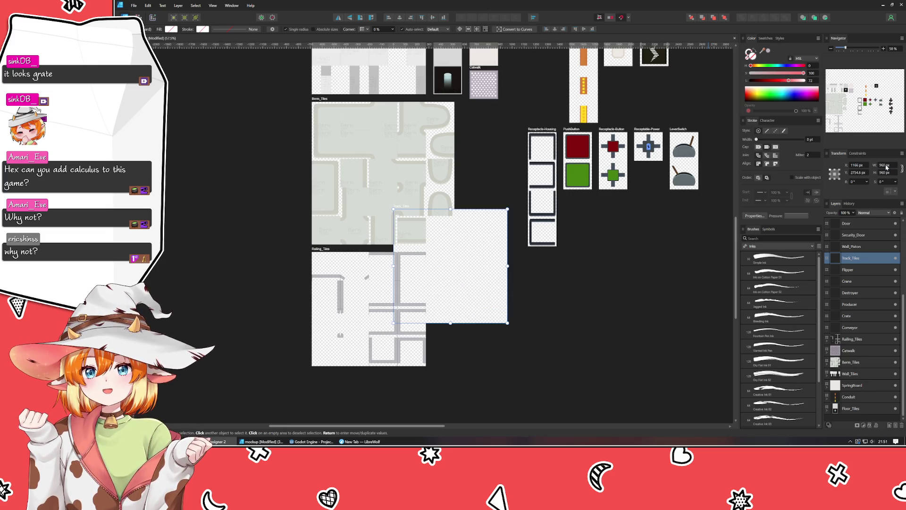
click(831, 171)
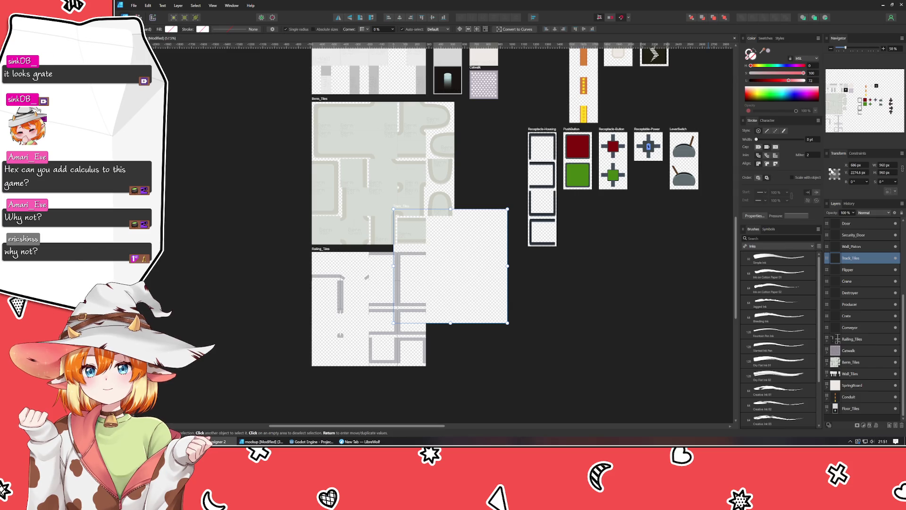
mouse_move(446, 265)
mouse_down()
mouse_move(478, 264)
mouse_move(485, 307)
mouse_up()
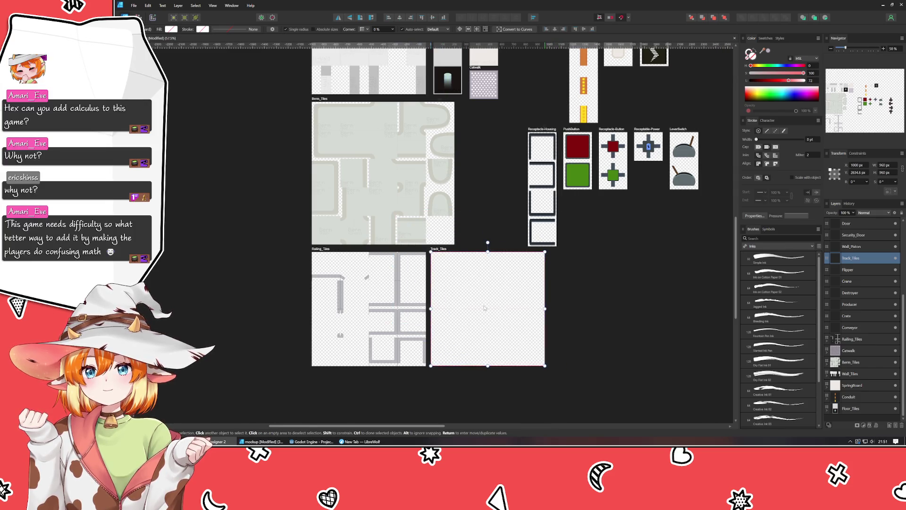
click(687, 317)
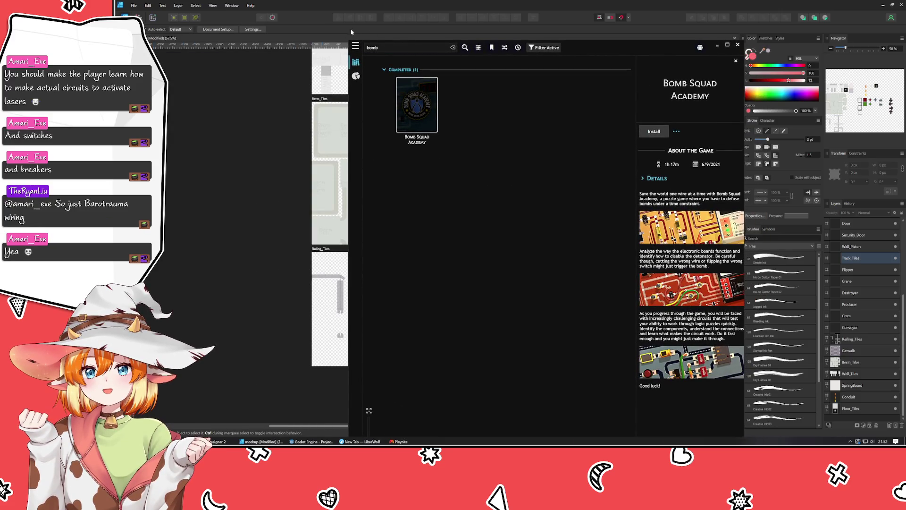
Review Bomb Squad Academy's details in Playnite, then close Playnite
drag(587, 49, 497, 47)
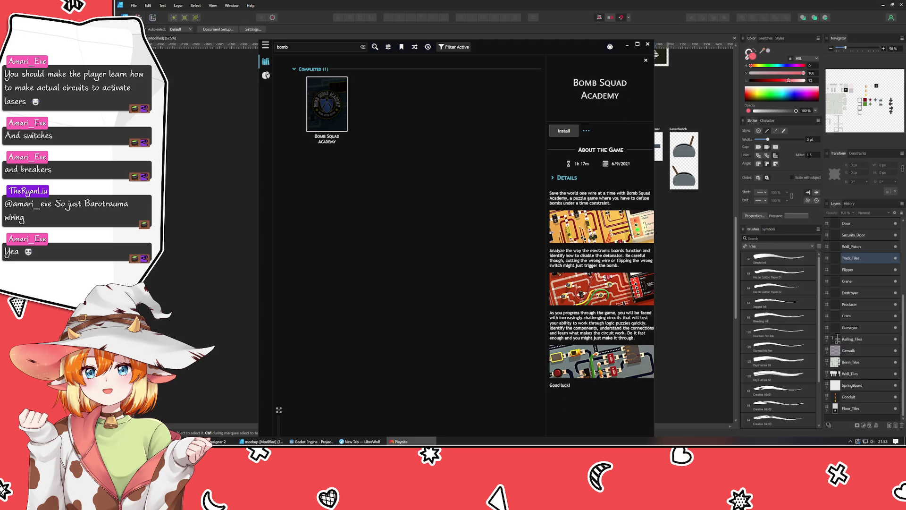
click(566, 178)
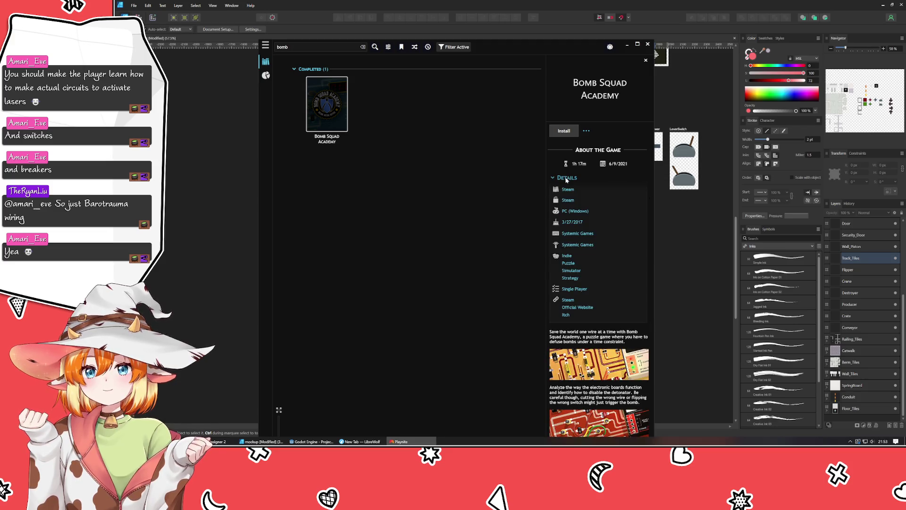
click(567, 178)
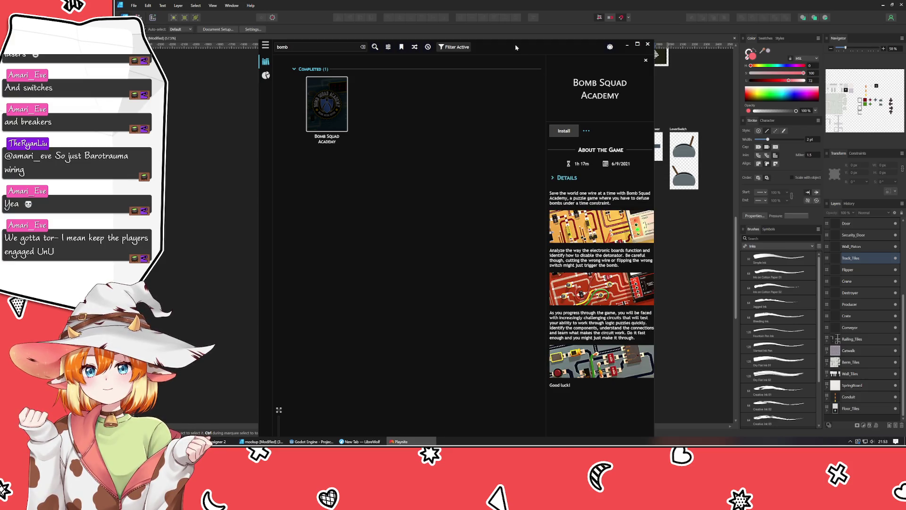
click(648, 44)
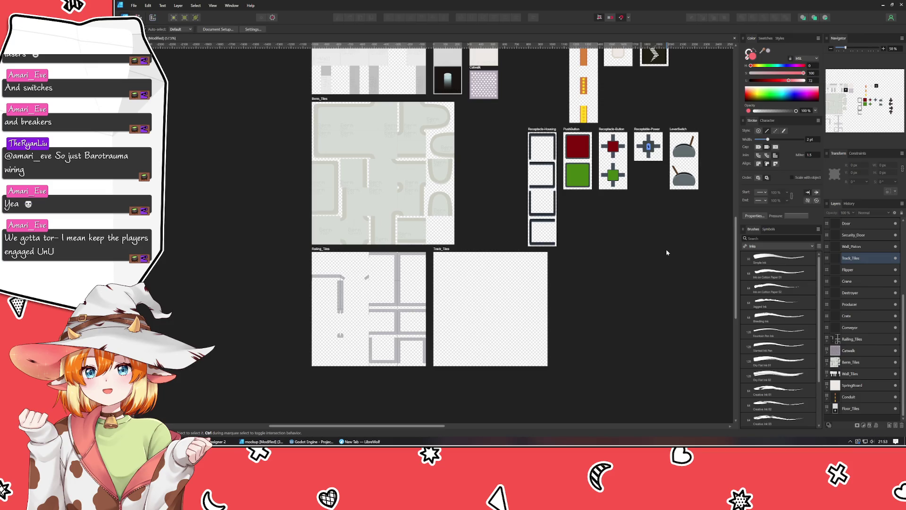
Add horizontal guides at Y 240, 480 and 720 px on Track_Tiles
click(486, 337)
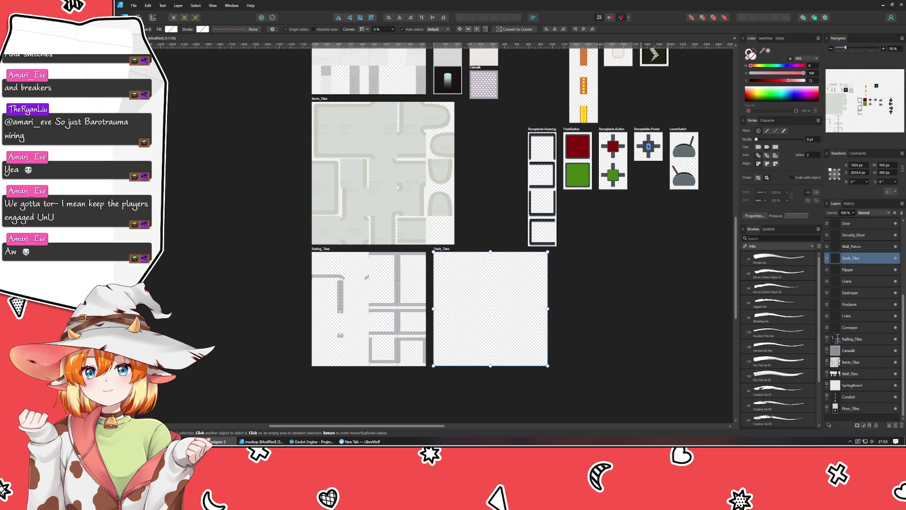
click(688, 294)
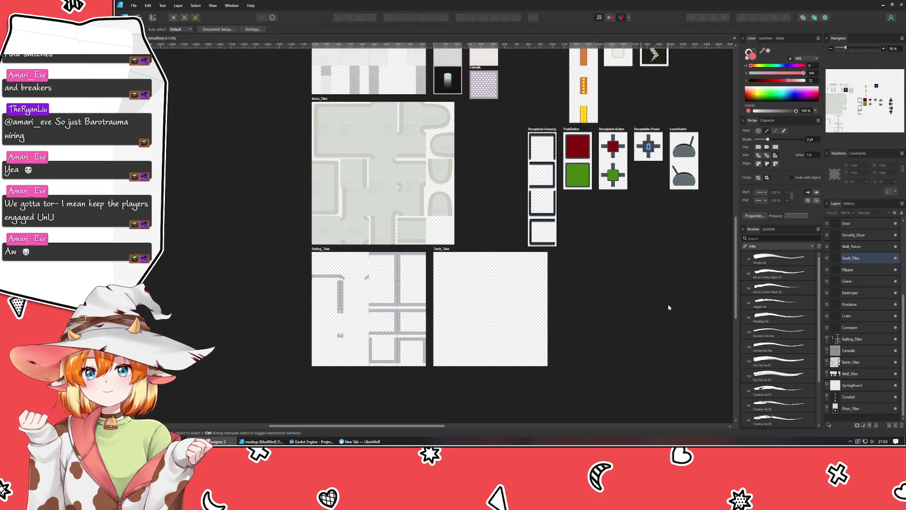
click(498, 308)
scroll(498, 308, up, 4)
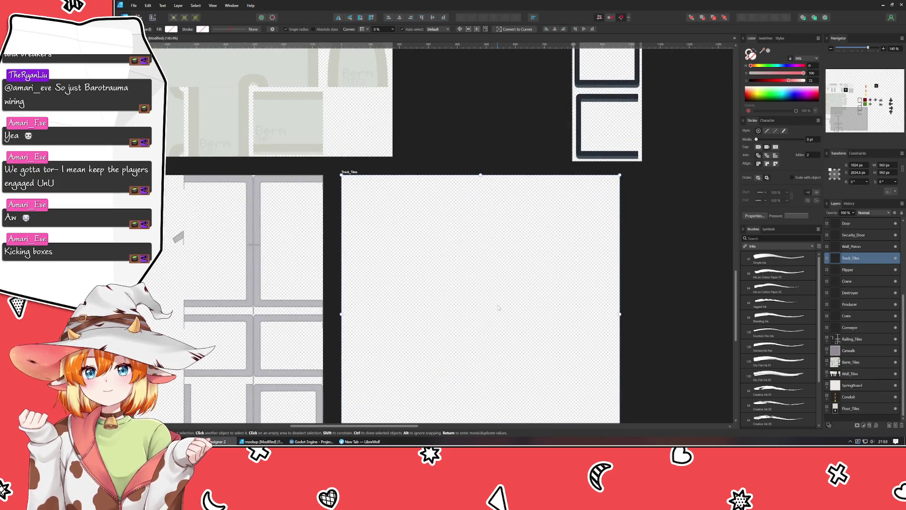
scroll(498, 307, down, 3)
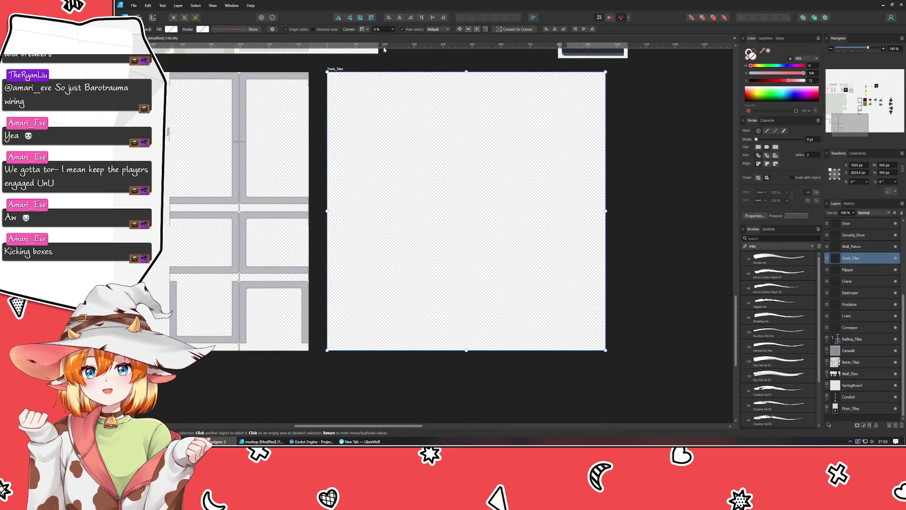
drag(384, 47, 397, 211)
drag(424, 48, 424, 142)
mouse_move(395, 49)
mouse_down()
mouse_move(393, 288)
mouse_move(389, 279)
mouse_up()
Add vertical guides at X 240, 480 and 720 px, then zoom to fit
mouse_move(156, 229)
mouse_down()
mouse_move(405, 229)
mouse_move(396, 229)
mouse_up()
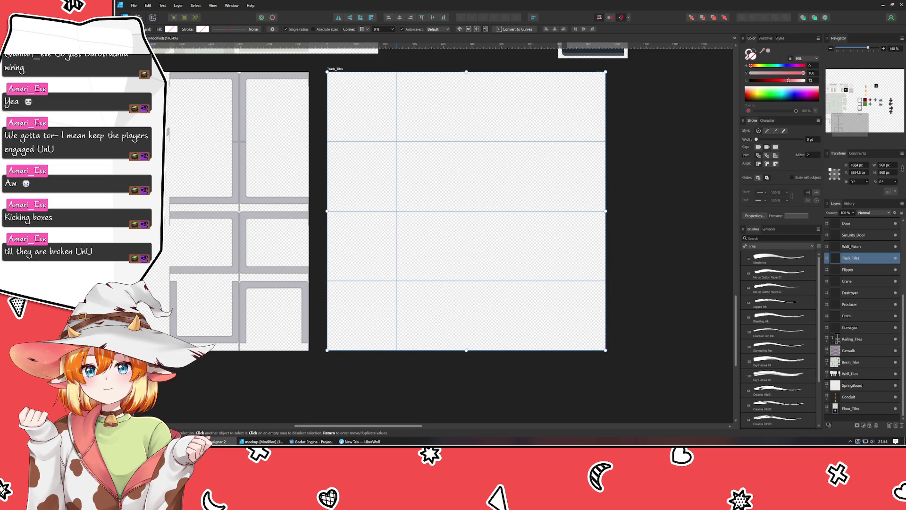
drag(155, 246, 467, 227)
mouse_move(155, 270)
mouse_down()
mouse_move(554, 250)
mouse_move(536, 248)
mouse_up()
click(653, 250)
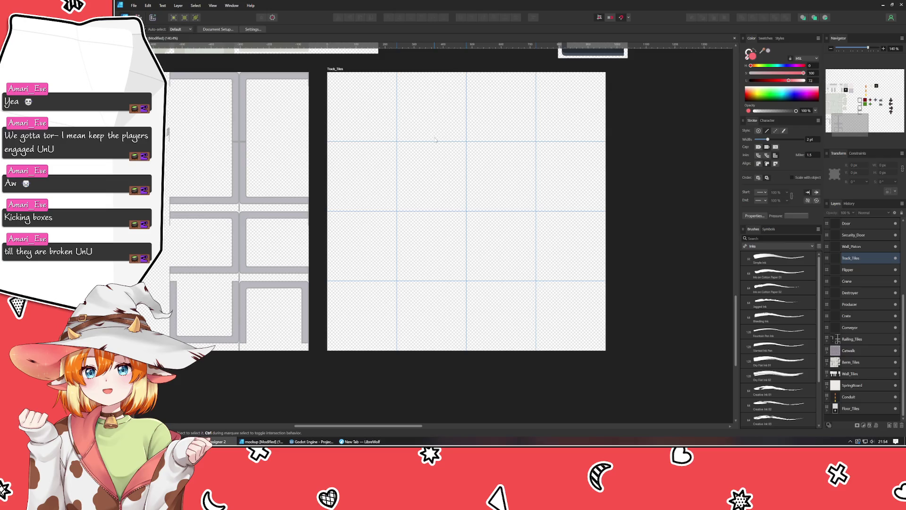
click(438, 210)
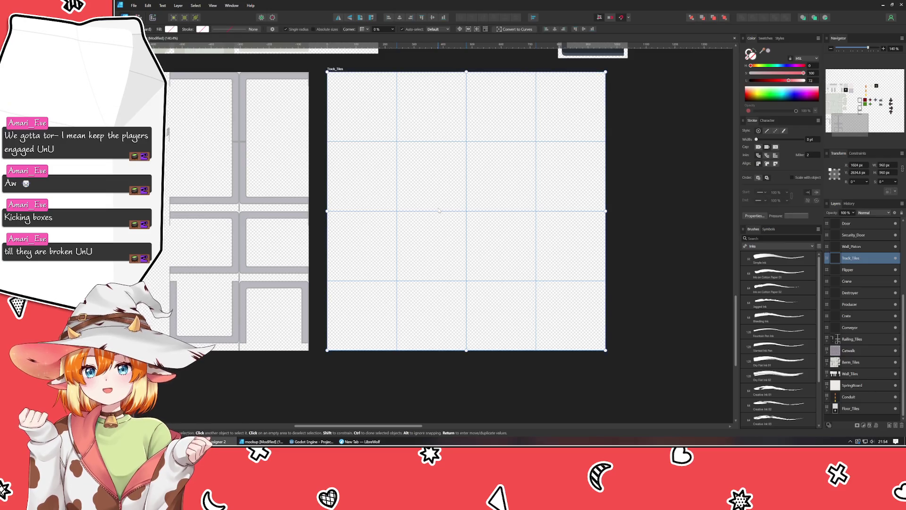
scroll(438, 210, down, 5)
scroll(438, 210, up, 3)
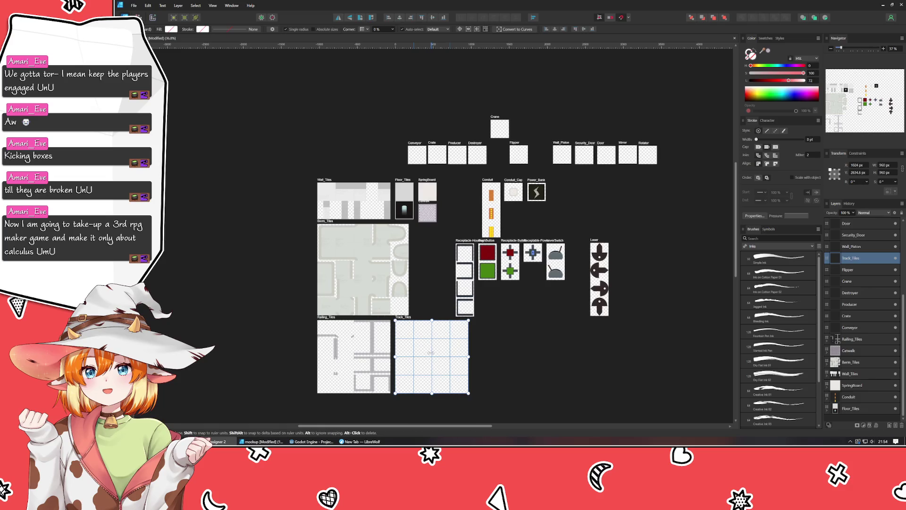
scroll(431, 352, up, 5)
scroll(431, 353, up, 4)
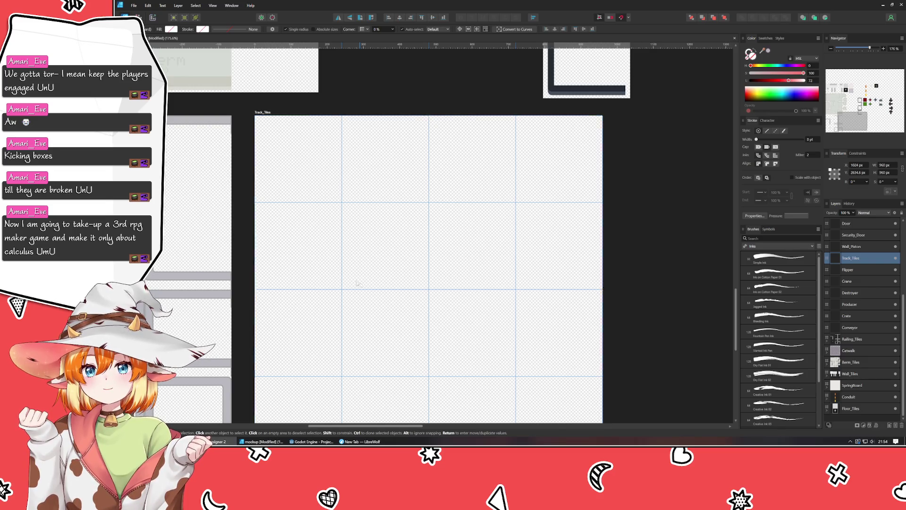
Draw a tall bar down Track_Tiles' top-left tile and darken its fill to Lightness 6
drag(359, 284, 338, 235)
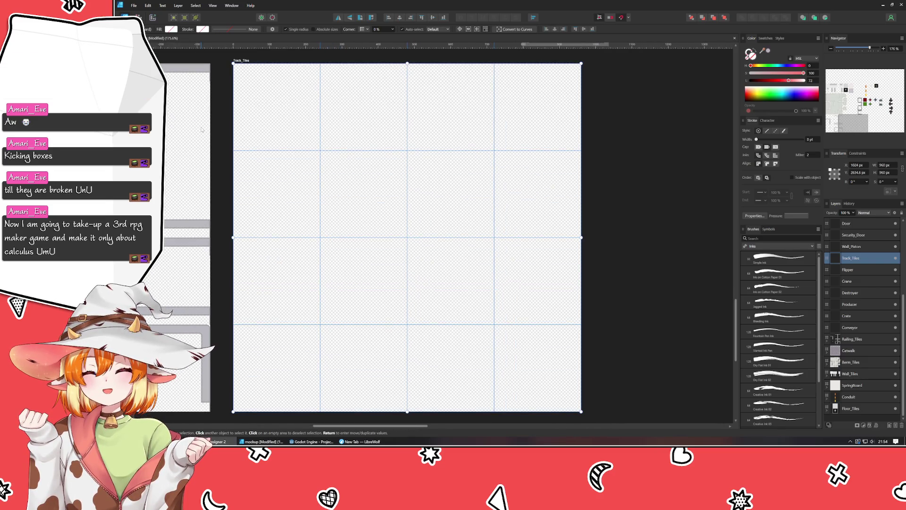
key(m)
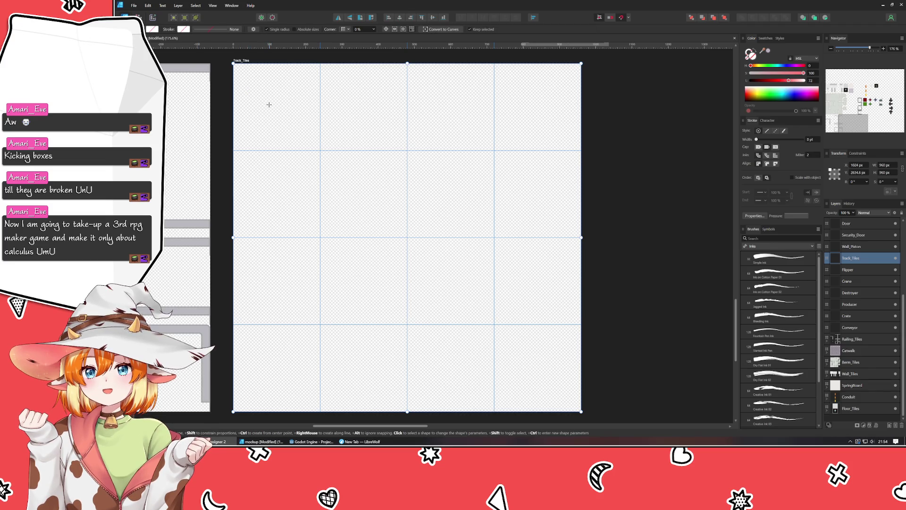
scroll(267, 132, up, 2)
scroll(272, 153, left, 1)
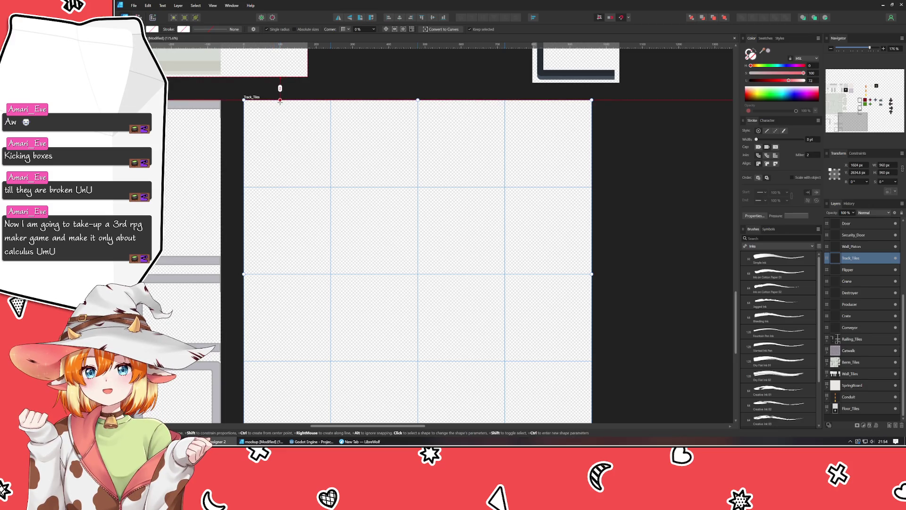
mouse_move(280, 100)
mouse_down()
mouse_move(302, 176)
mouse_move(291, 187)
mouse_up()
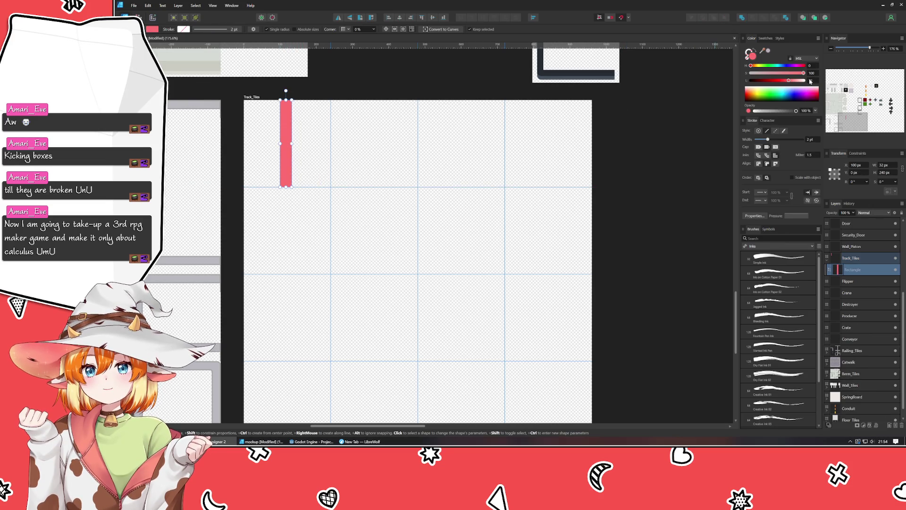
drag(756, 82, 755, 82)
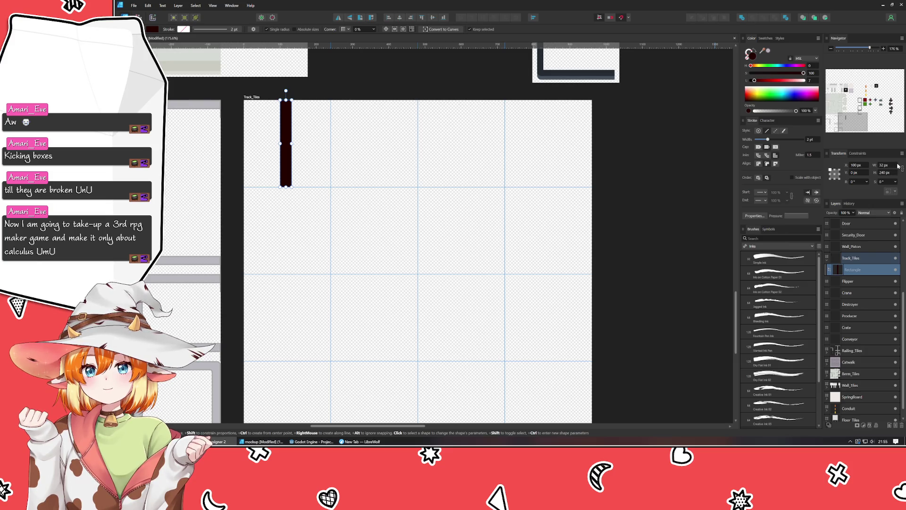
scroll(898, 165, down, 8)
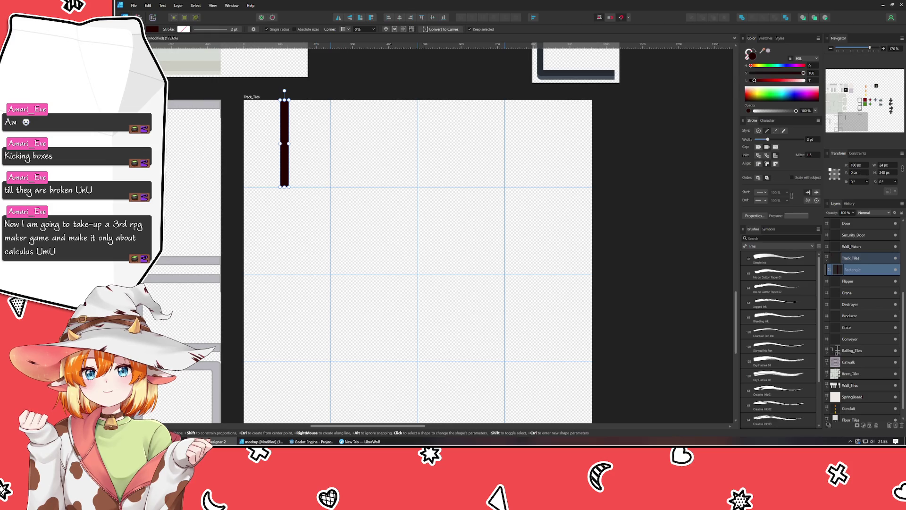
Draw a horizontal bar across the vertical bar and align both centred into a cross
key(v)
mouse_move(284, 159)
mouse_down()
mouse_move(298, 159)
mouse_move(287, 159)
mouse_up()
scroll(287, 159, up, 3)
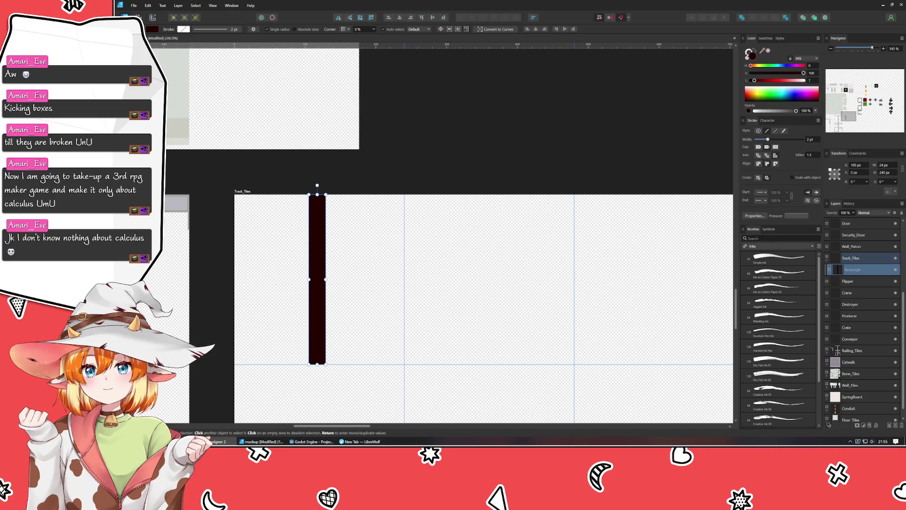
key(m)
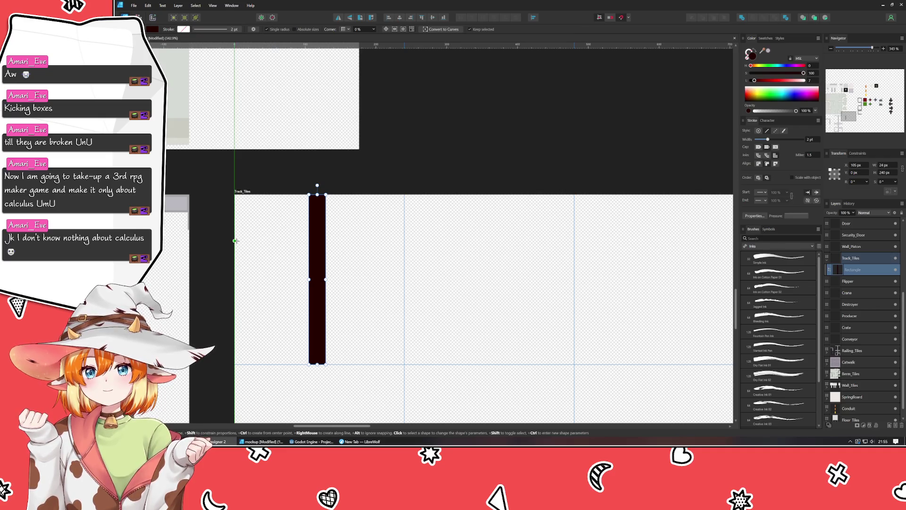
drag(235, 240, 404, 258)
key(v)
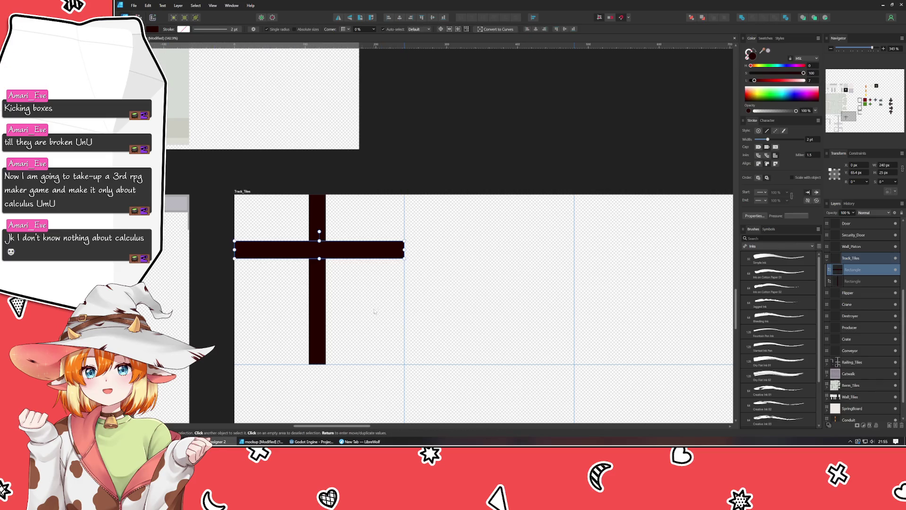
shift+click(323, 324)
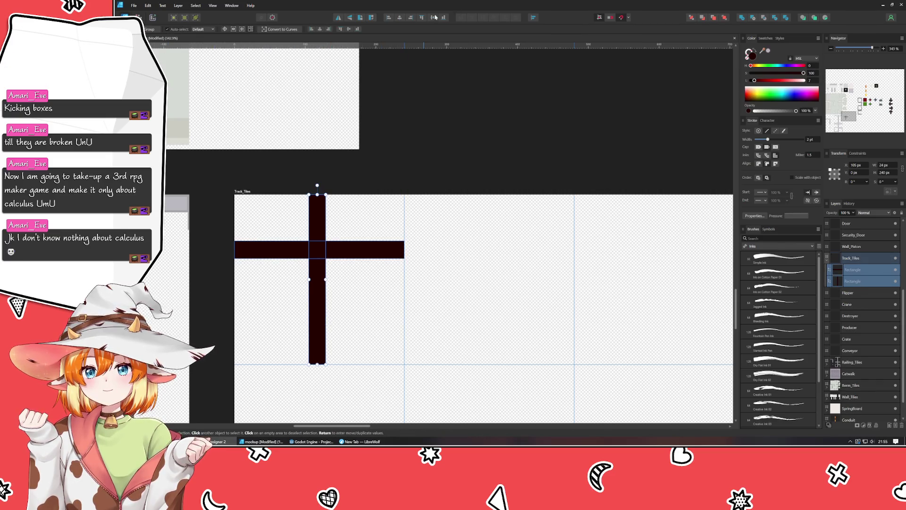
click(400, 19)
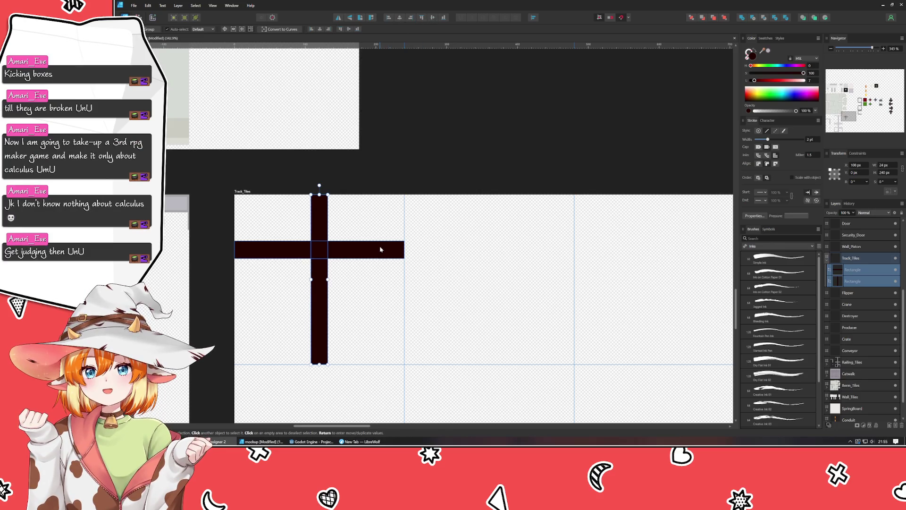
Copy the vertical bar into the next tile and rotate it 90° horizontal
click(326, 309)
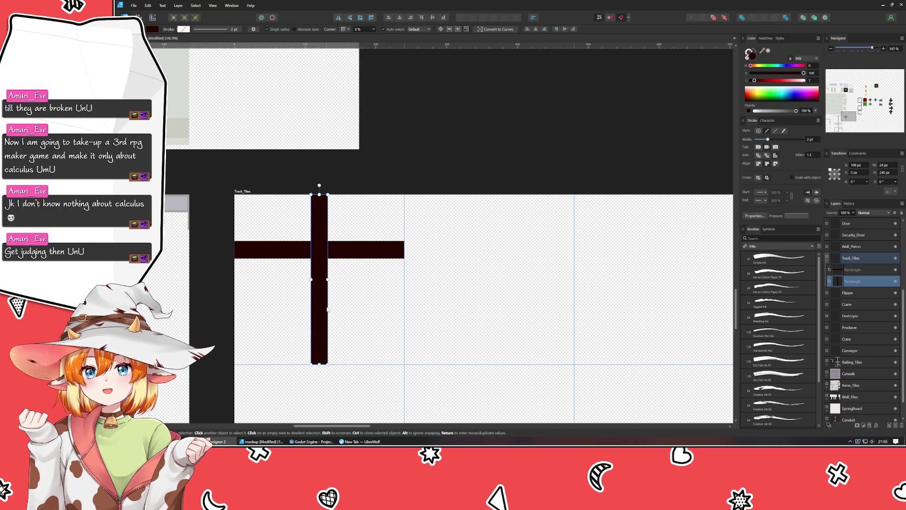
ctrl+drag(325, 309, 502, 309)
mouse_move(496, 187)
mouse_down()
mouse_move(434, 219)
mouse_move(384, 279)
mouse_move(441, 277)
mouse_up()
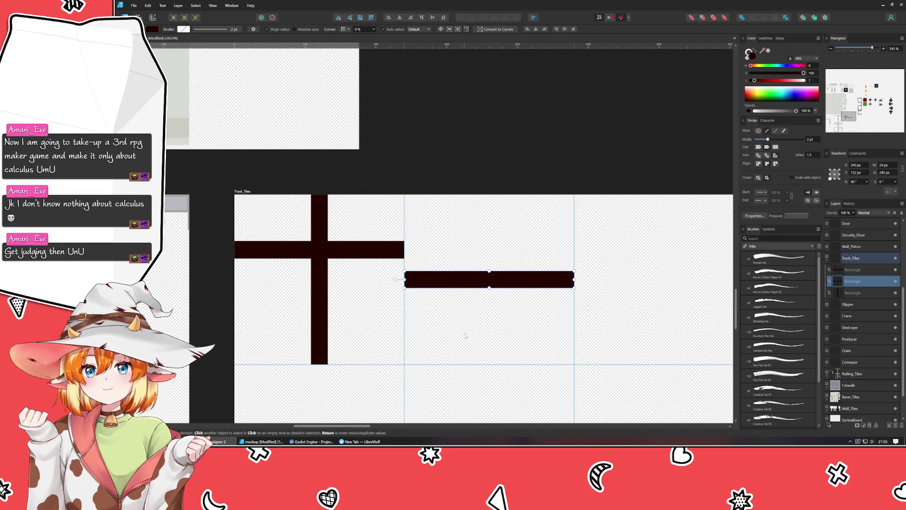
Delete the first cross's horizontal crossbar
click(362, 254)
drag(362, 255, 308, 217)
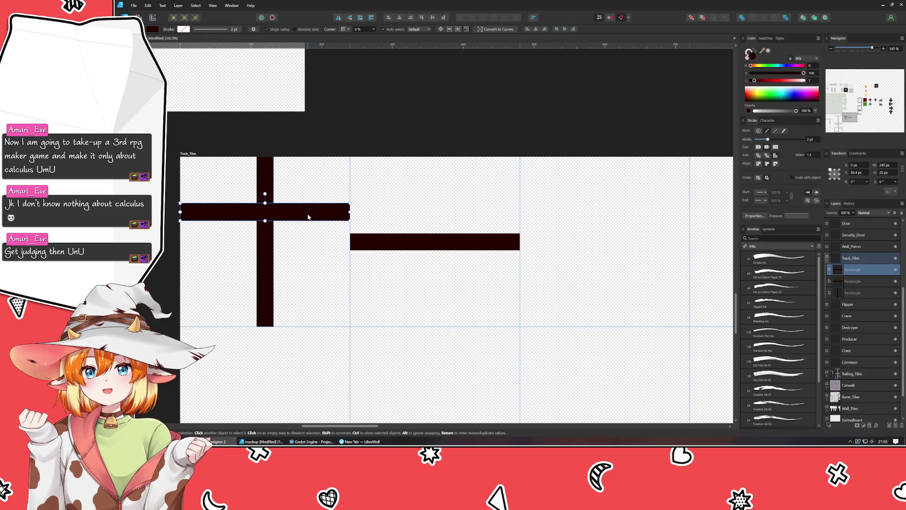
key(Delete)
scroll(307, 216, down, 4)
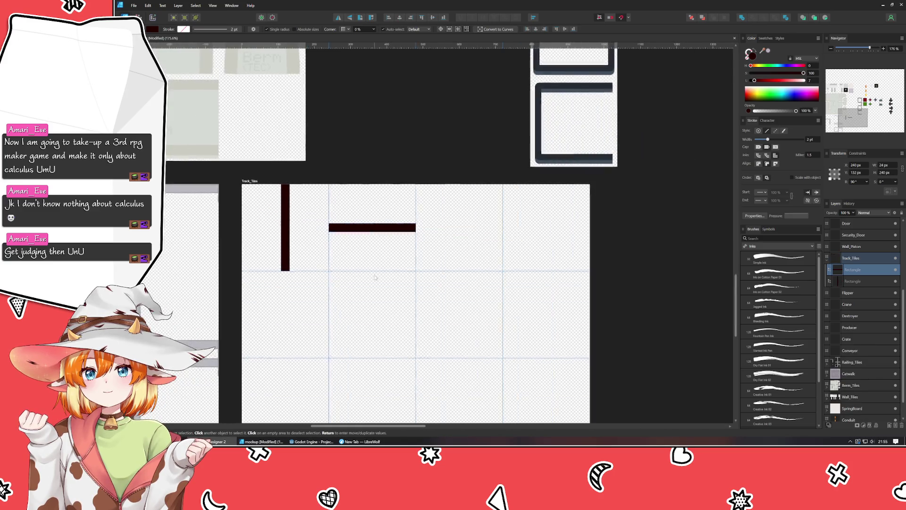
Copy the horizontal bar right and repeat with Ctrl+J to extend the track
drag(375, 275, 311, 263)
scroll(311, 264, up, 2)
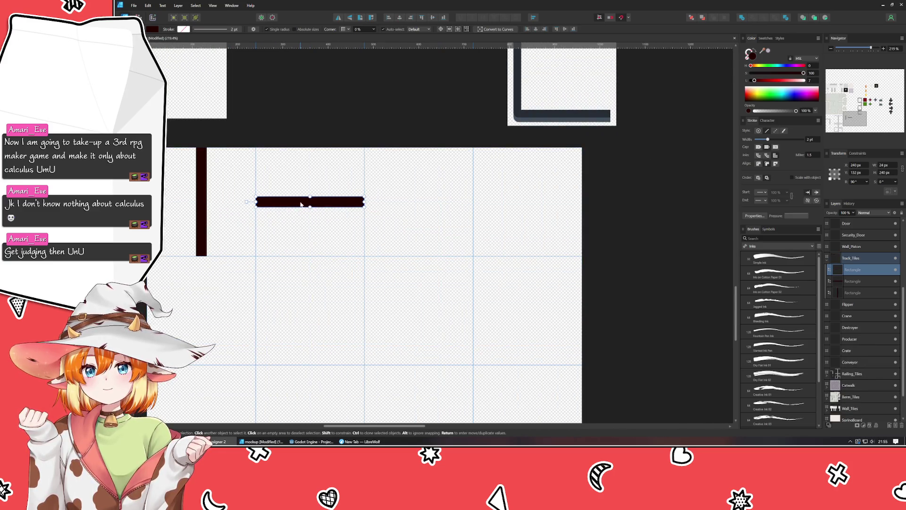
mouse_move(303, 202)
mouse_down()
mouse_move(424, 205)
mouse_move(413, 205)
mouse_up()
key(ctrl+j)
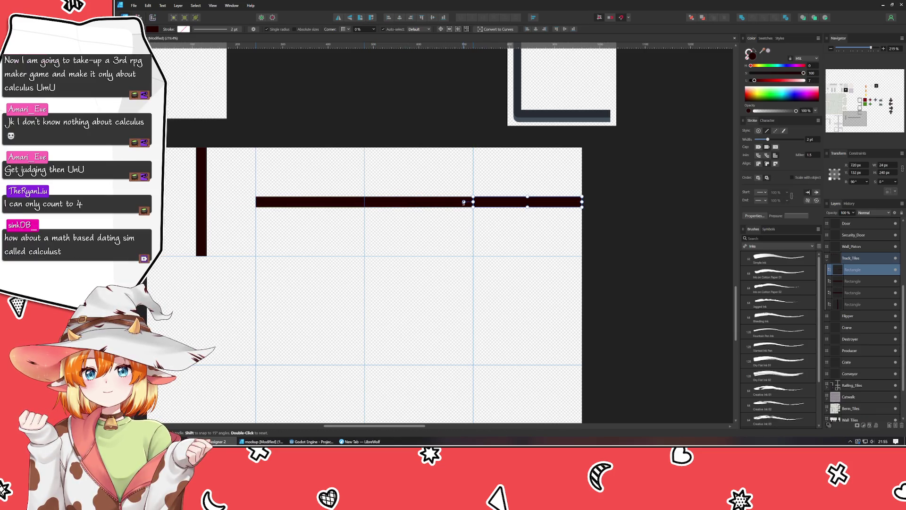
Rotate the last copy upright and move it across the horizontal bar
mouse_move(463, 202)
mouse_down()
mouse_move(498, 145)
mouse_move(544, 141)
mouse_move(527, 160)
mouse_up()
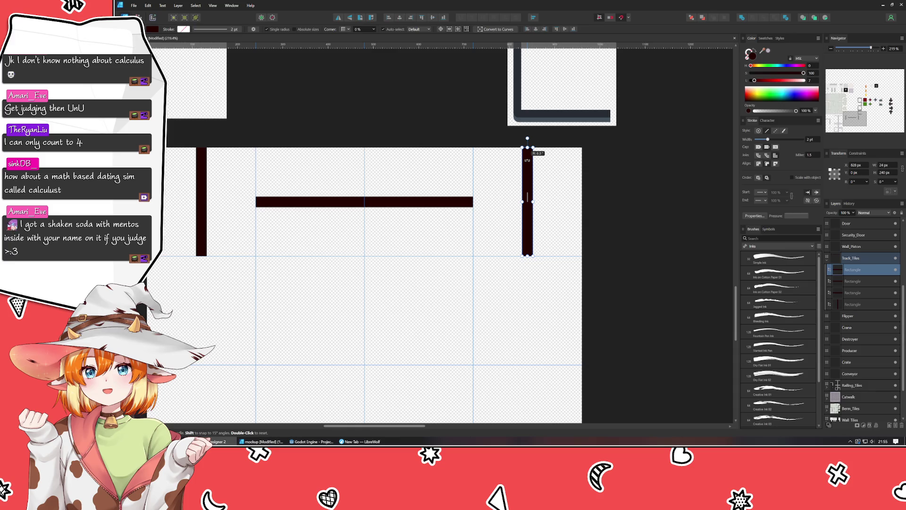
click(527, 142)
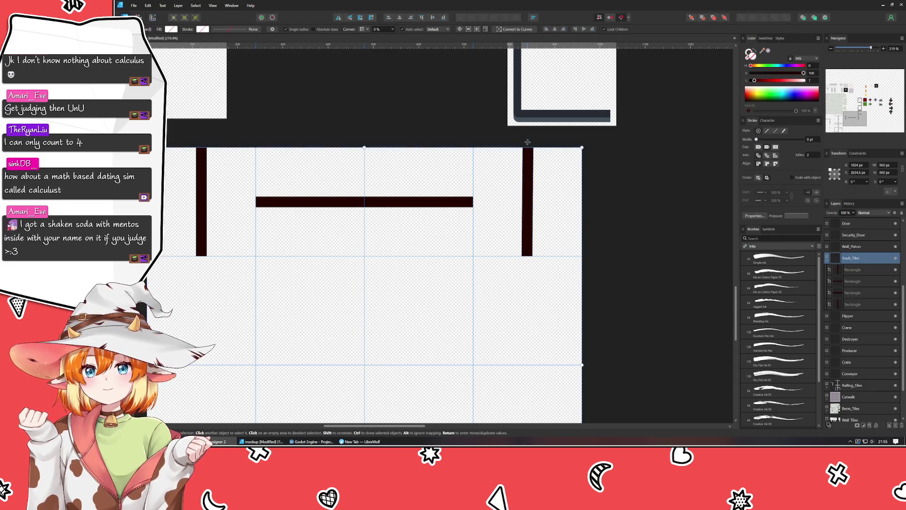
double_click(532, 161)
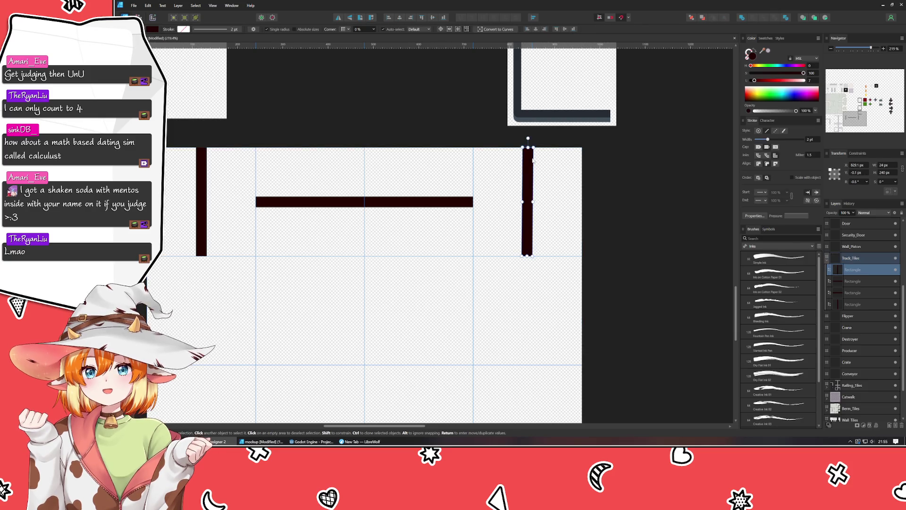
mouse_move(527, 138)
mouse_down()
mouse_move(490, 150)
mouse_move(526, 138)
mouse_up()
drag(527, 171, 419, 168)
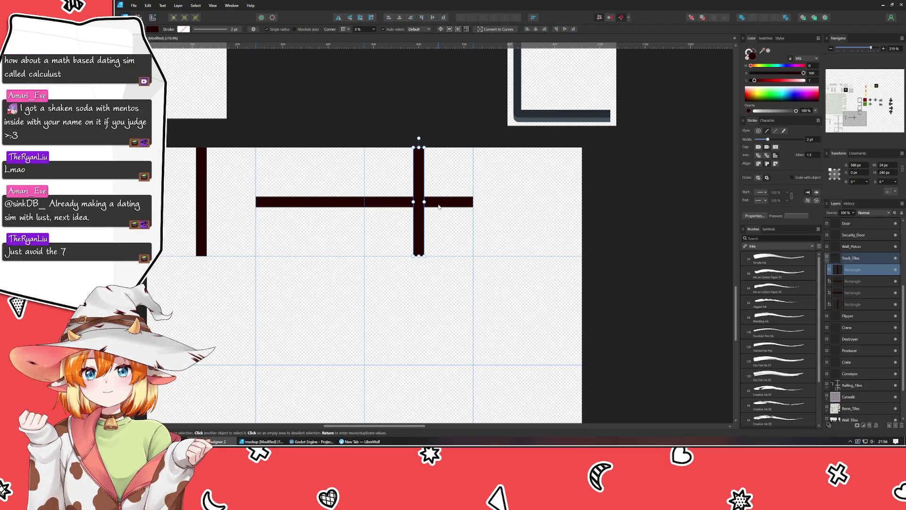
Shorten the vertical and horizontal bars to meet and merge them into one L shape
scroll(438, 207, up, 3)
scroll(427, 205, up, 2)
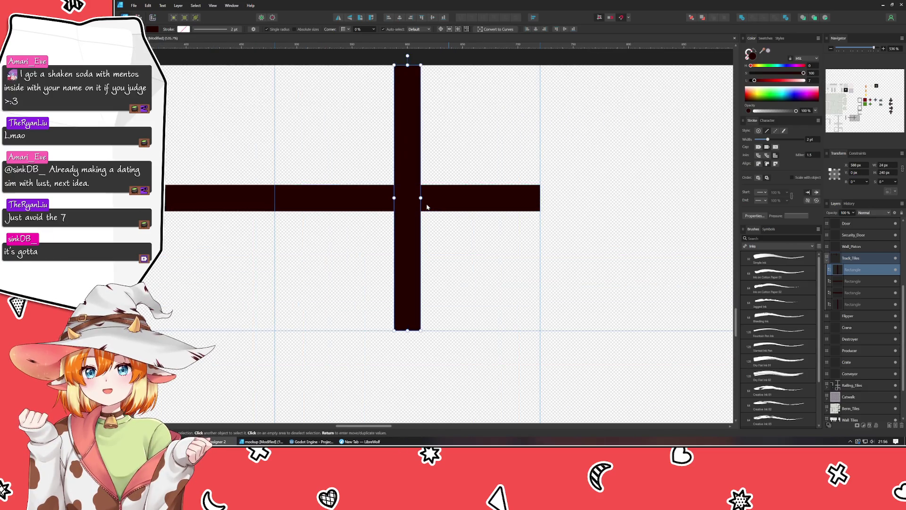
mouse_move(427, 206)
mouse_down()
mouse_move(445, 265)
mouse_move(429, 241)
mouse_up()
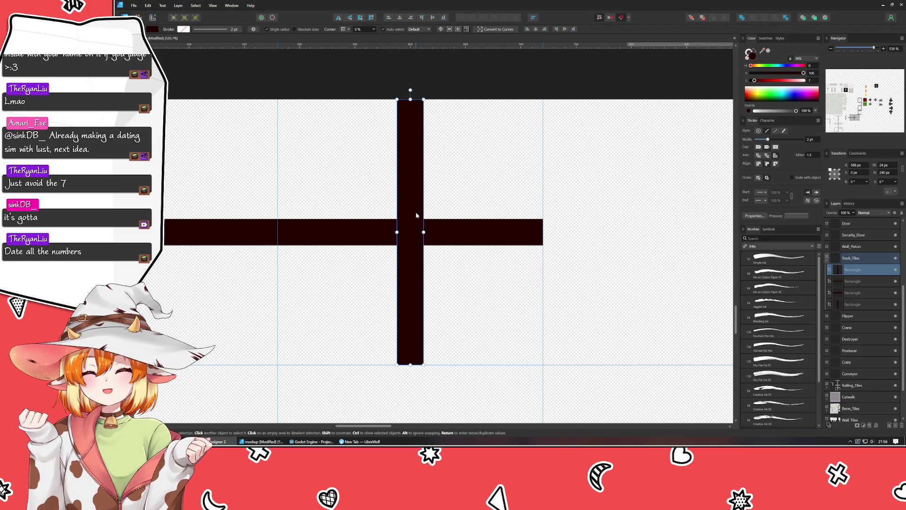
drag(410, 99, 410, 245)
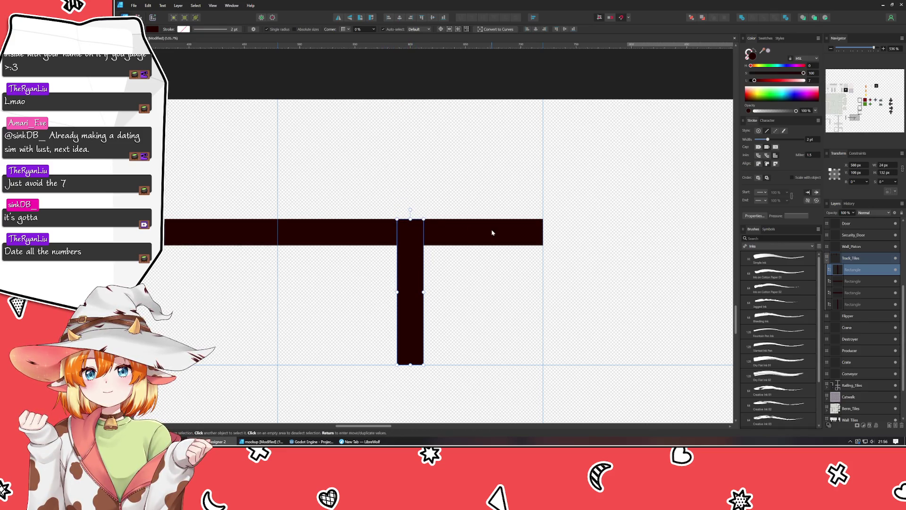
click(525, 229)
drag(541, 233, 424, 240)
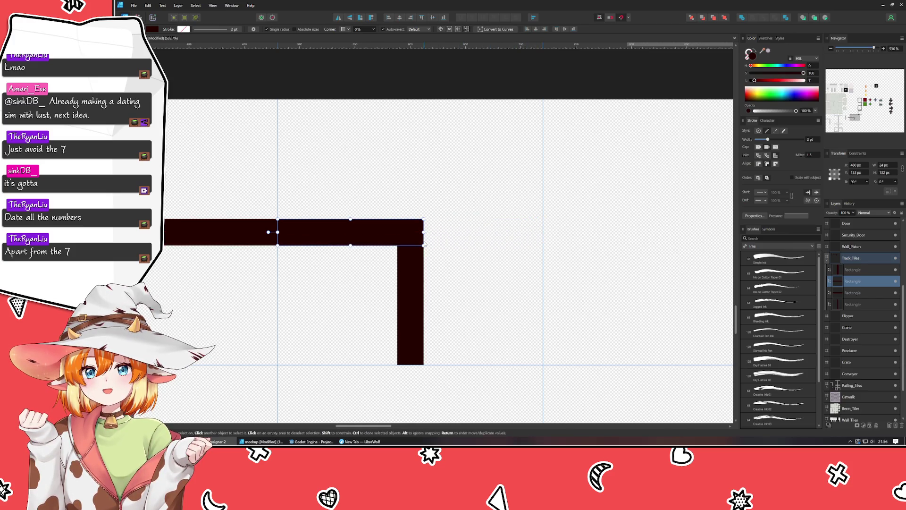
shift+click(418, 279)
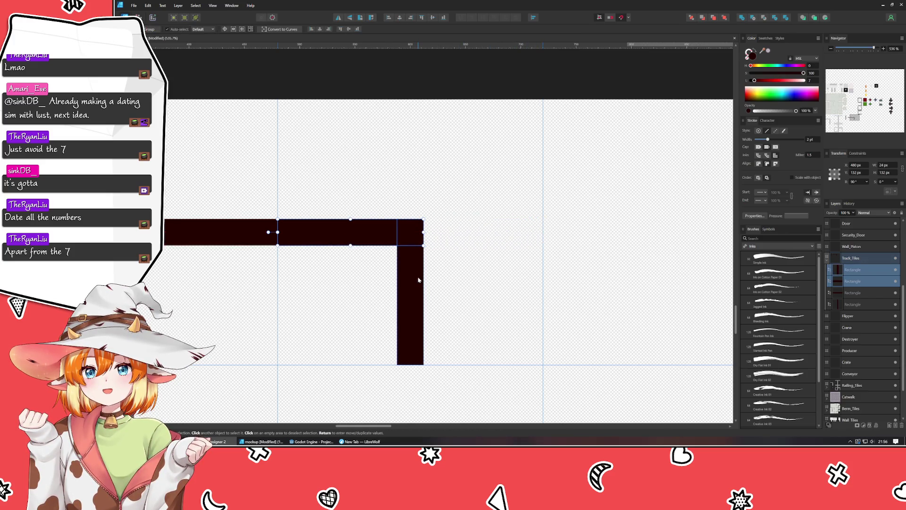
click(740, 21)
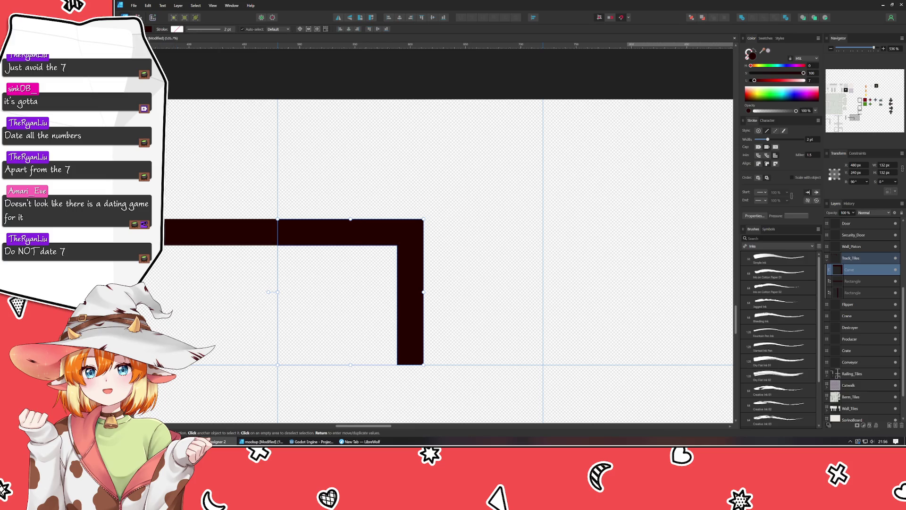
Inspect the L shape's corner nodes, then bring the whole Track_Tiles artboard into view
key(a)
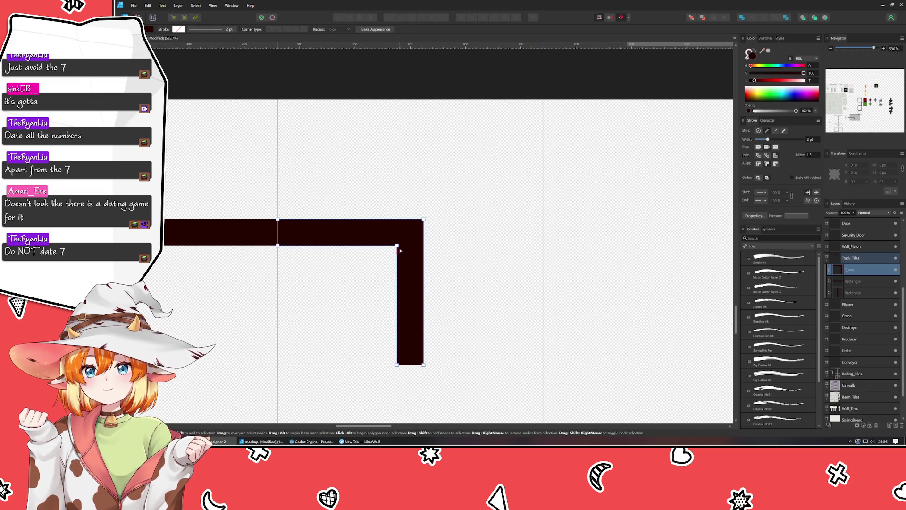
key(c)
click(396, 246)
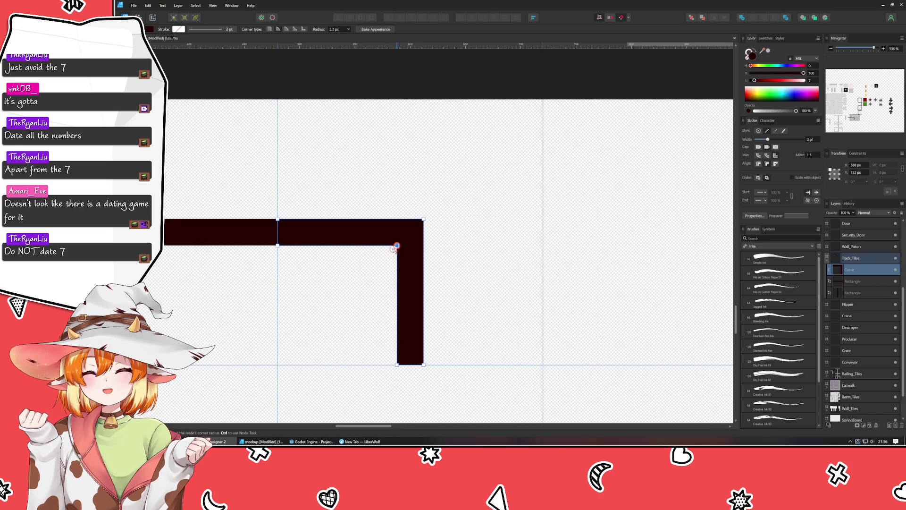
key(a)
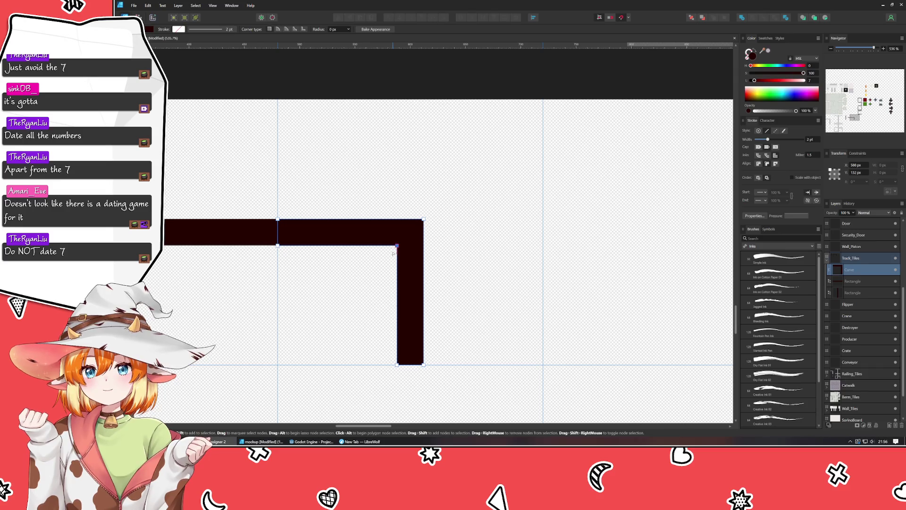
mouse_move(385, 254)
mouse_down()
mouse_move(422, 234)
mouse_move(453, 193)
mouse_up()
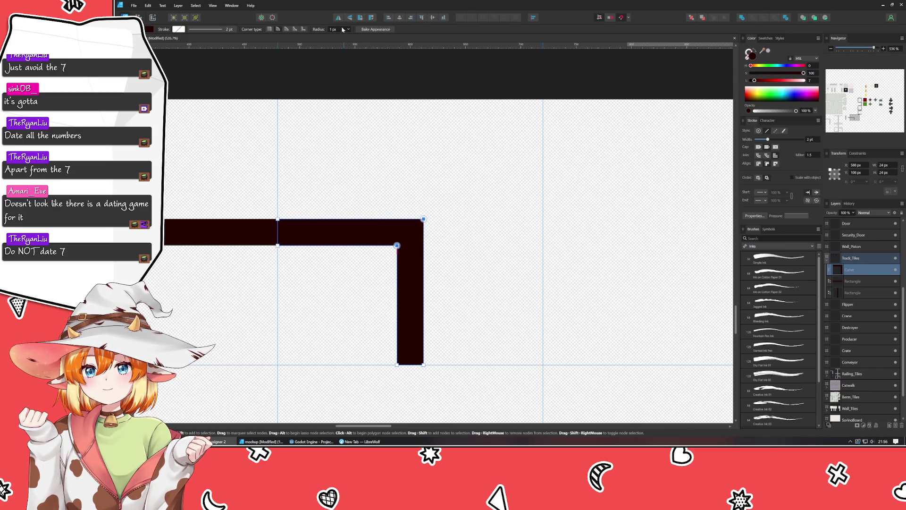
click(334, 145)
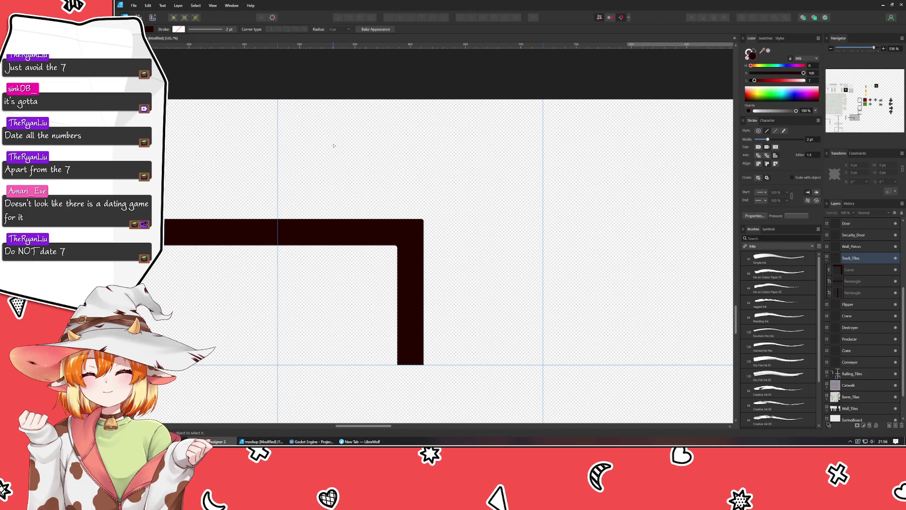
click(417, 241)
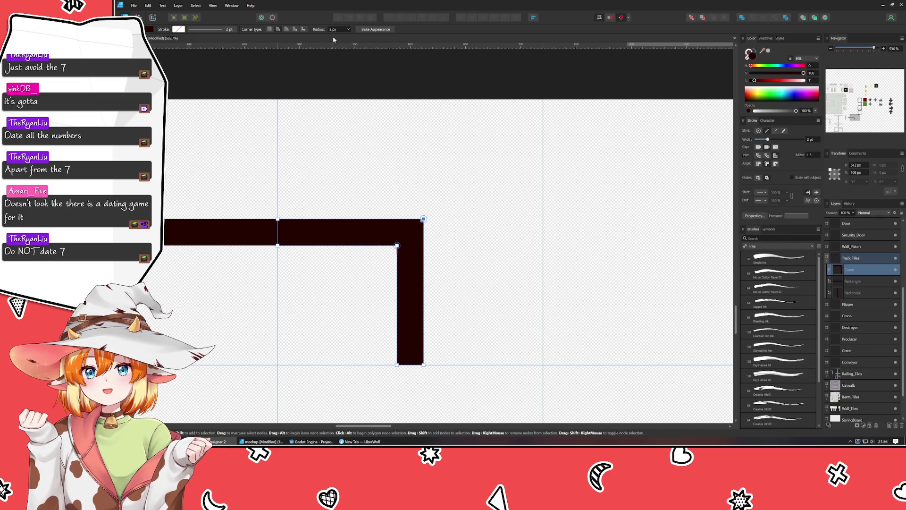
click(364, 116)
scroll(363, 116, down, 4)
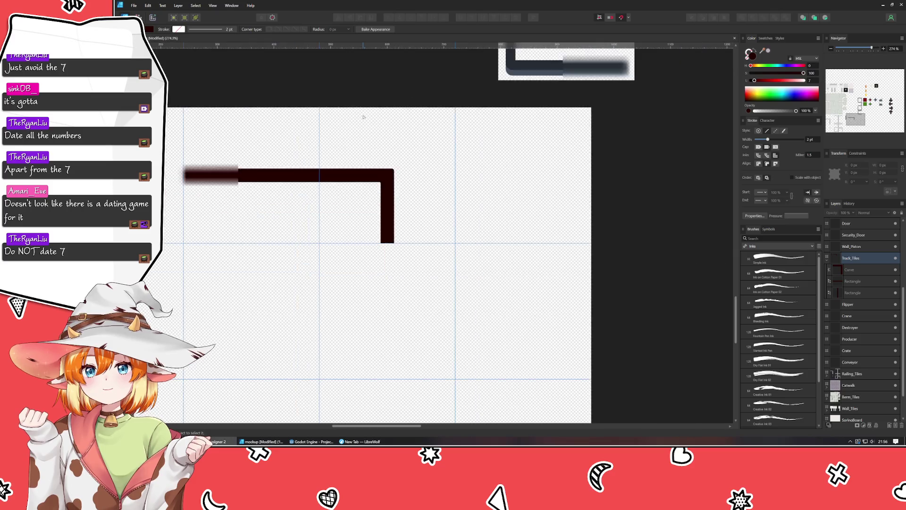
drag(364, 117, 371, 158)
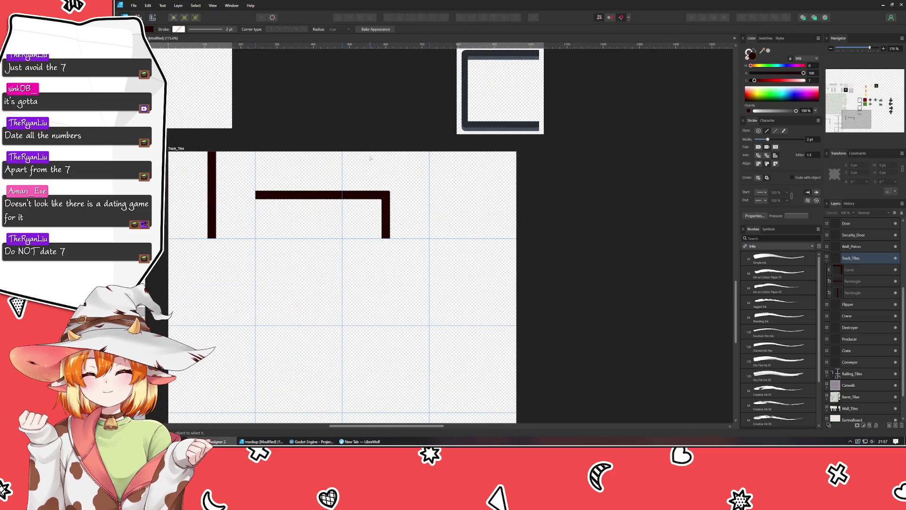
Duplicate the L corner piece several times, rotating each copy 90°
key(v)
click(384, 202)
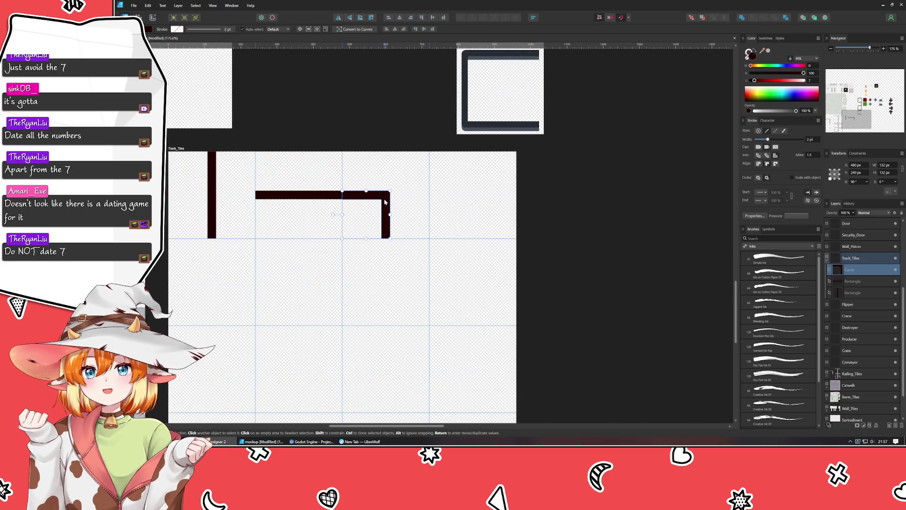
key(ctrl+j)
drag(399, 215, 368, 180)
mouse_move(381, 231)
mouse_down()
mouse_move(476, 197)
mouse_move(417, 263)
mouse_move(381, 279)
mouse_up()
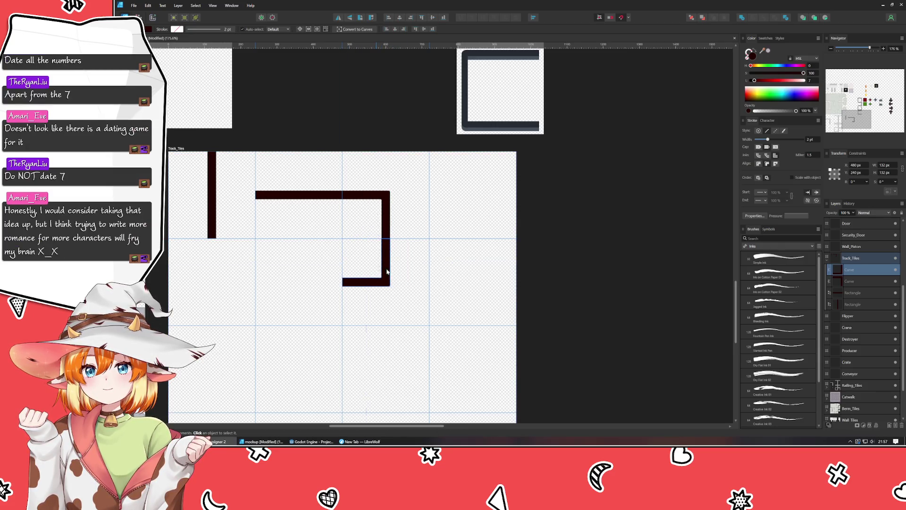
key(ctrl+j)
drag(390, 273, 313, 278)
key(ctrl+j)
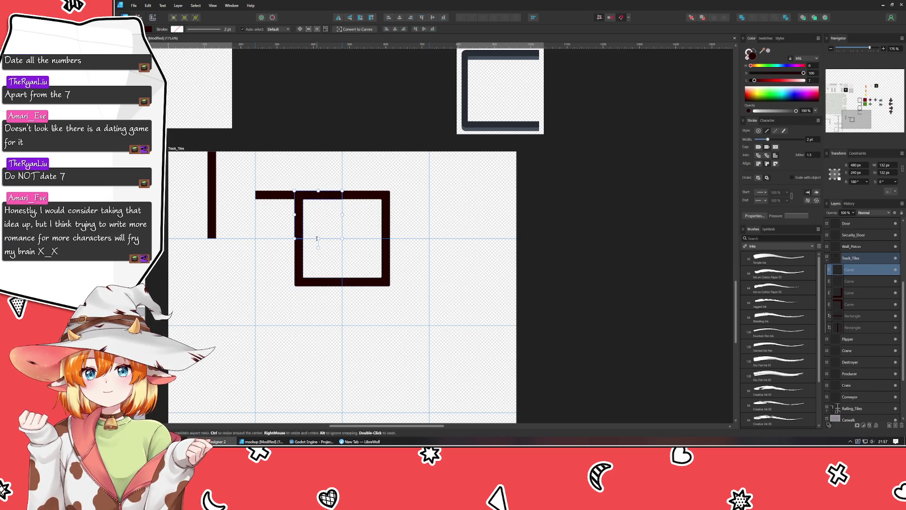
shift+click(302, 265)
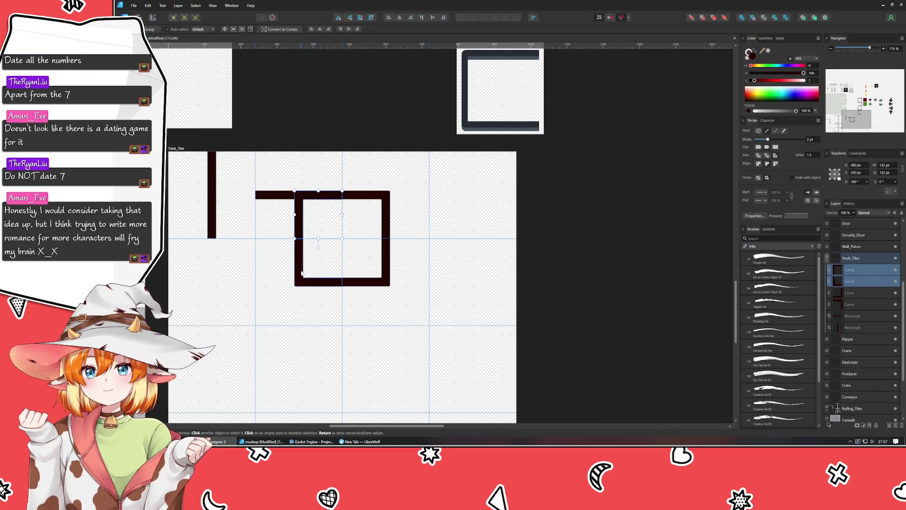
mouse_move(302, 271)
mouse_down()
mouse_move(439, 276)
mouse_move(301, 273)
mouse_move(476, 254)
mouse_up()
shift+click(303, 253)
click(458, 313)
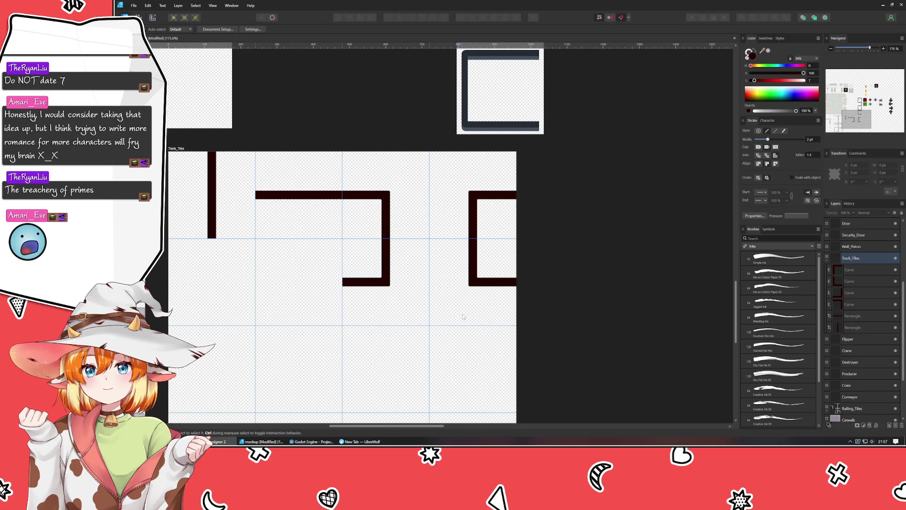
Join the upper and lower corner copies into a bracket
click(385, 264)
shift+click(388, 262)
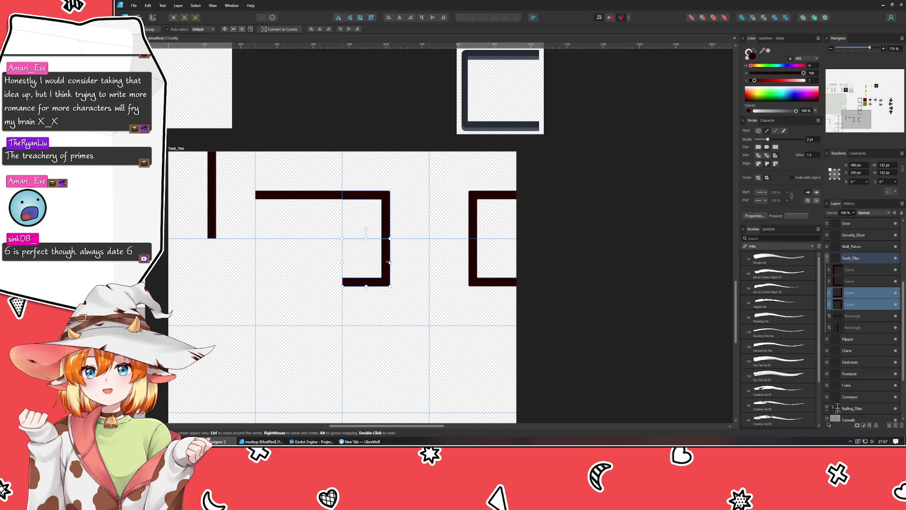
click(373, 281)
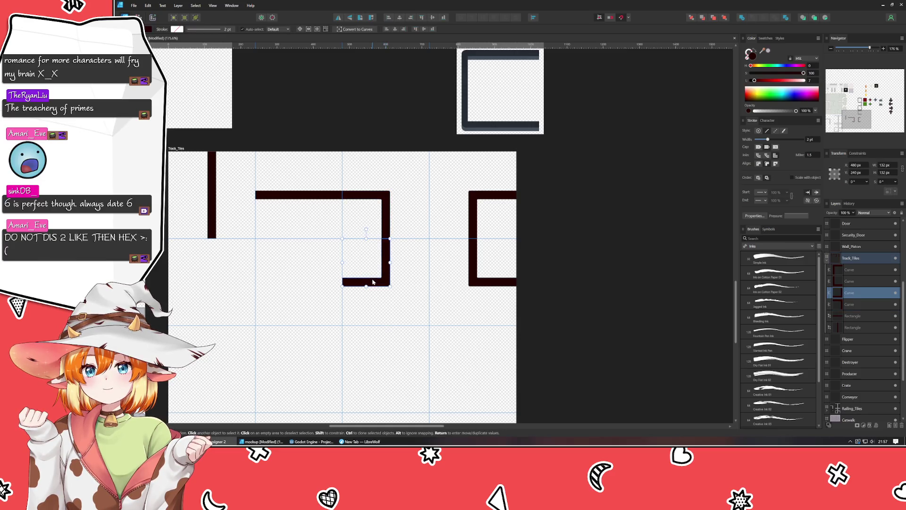
drag(385, 217, 408, 237)
key(ctrl+z)
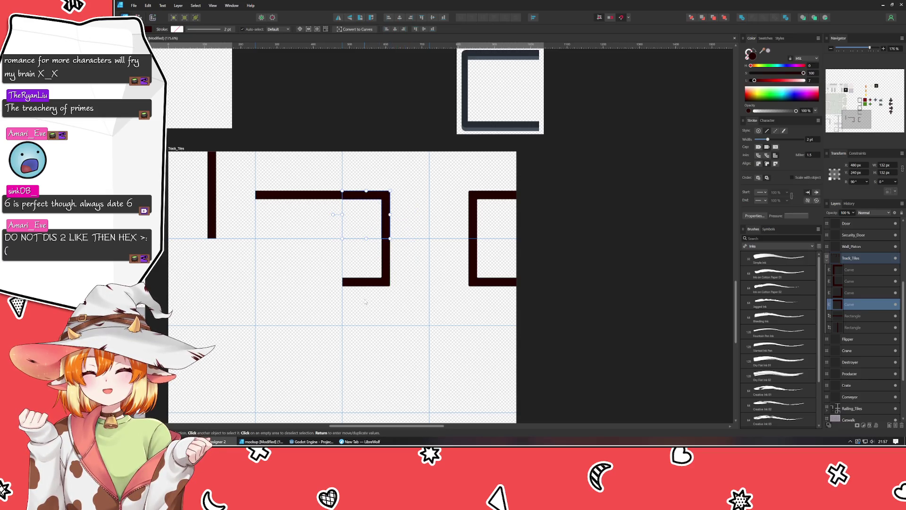
drag(361, 283, 397, 269)
key(ctrl+z)
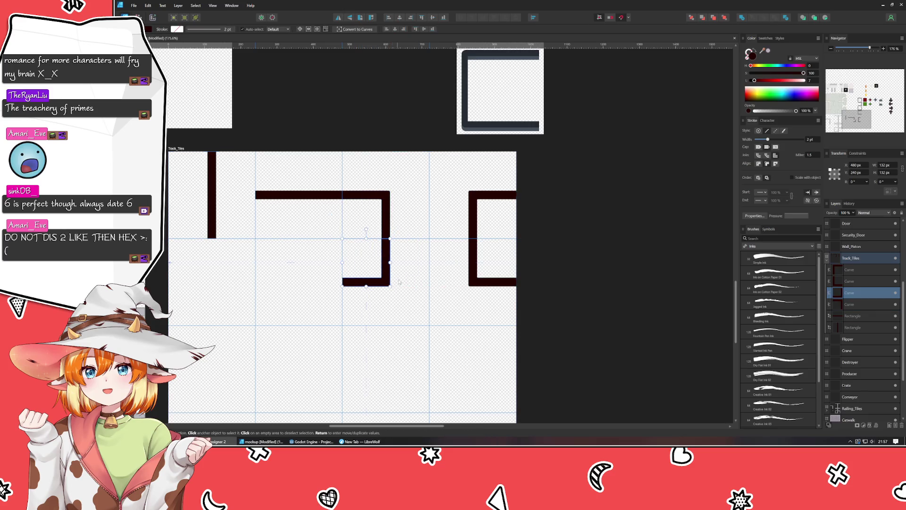
click(386, 217)
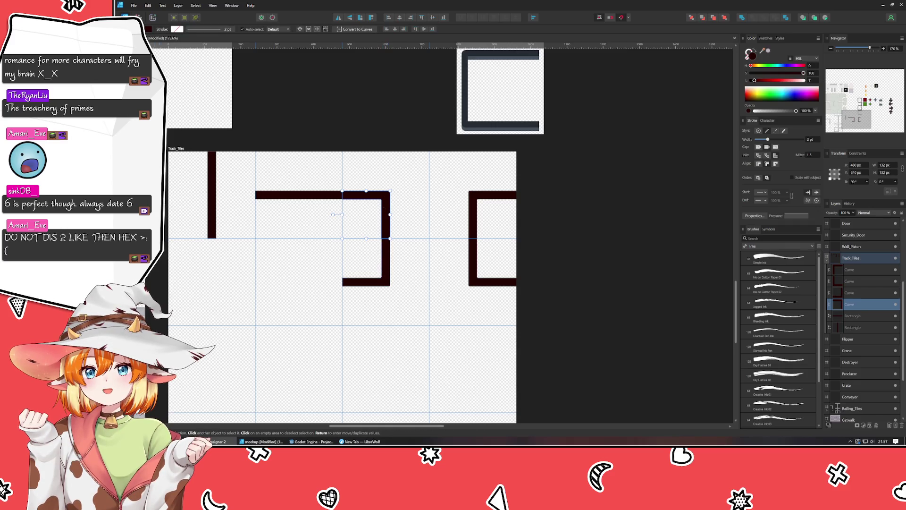
shift+click(388, 271)
drag(388, 272, 427, 284)
mouse_move(383, 228)
mouse_down()
mouse_move(451, 245)
mouse_move(388, 231)
mouse_up()
drag(425, 269, 386, 257)
Slide the bracket against the other corners to close the square track loop
mouse_move(386, 325)
mouse_down()
mouse_move(417, 316)
mouse_move(324, 174)
mouse_up()
key(ctrl+z)
mouse_move(406, 303)
mouse_down()
mouse_move(367, 139)
mouse_move(335, 141)
mouse_up()
drag(387, 214, 473, 215)
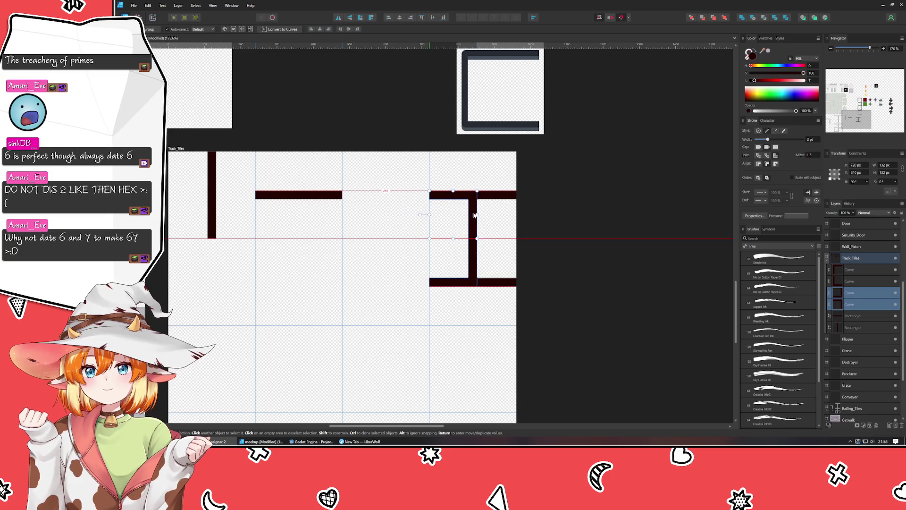
click(496, 283)
mouse_move(470, 303)
mouse_down()
mouse_move(502, 253)
mouse_move(519, 263)
mouse_up()
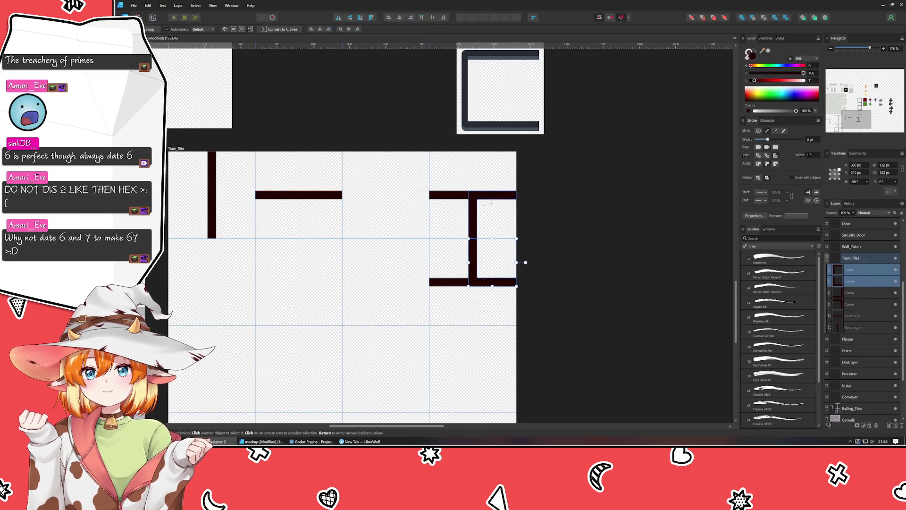
mouse_move(495, 199)
mouse_down()
mouse_move(348, 220)
mouse_move(407, 200)
mouse_up()
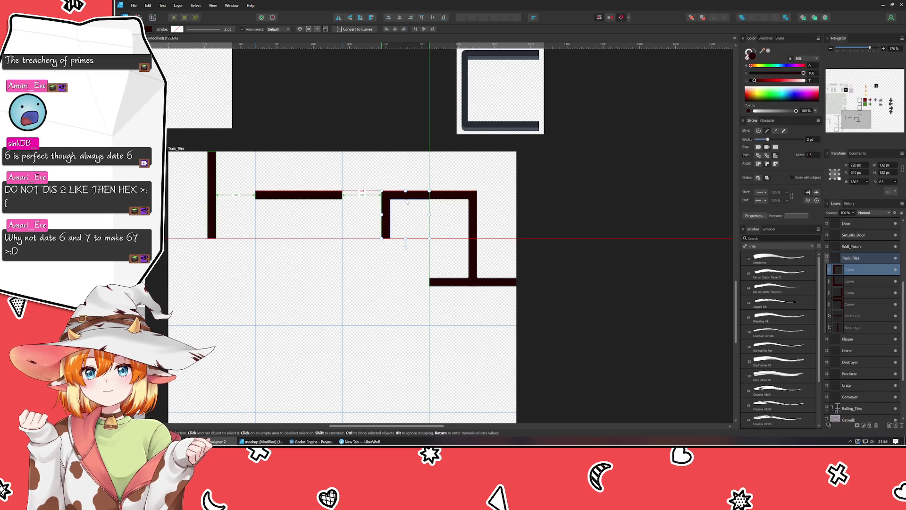
mouse_move(485, 281)
mouse_down()
mouse_move(380, 300)
mouse_move(397, 281)
mouse_up()
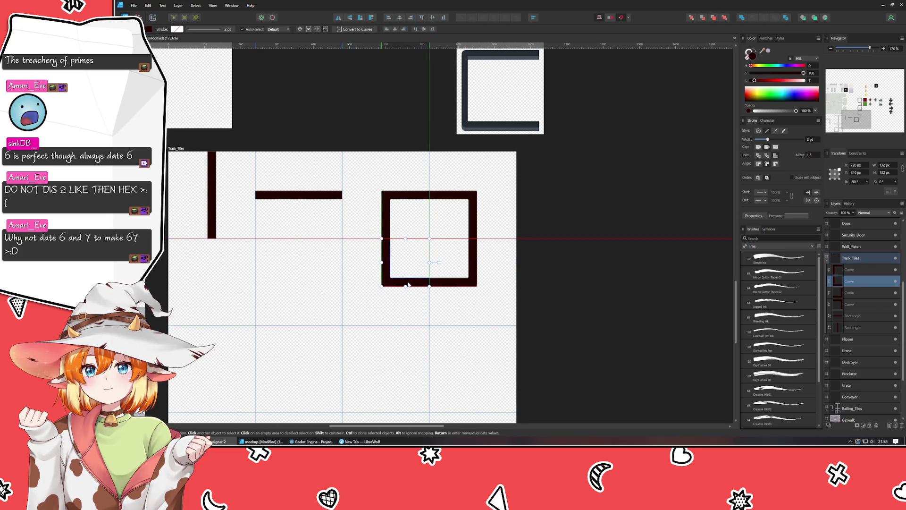
click(397, 305)
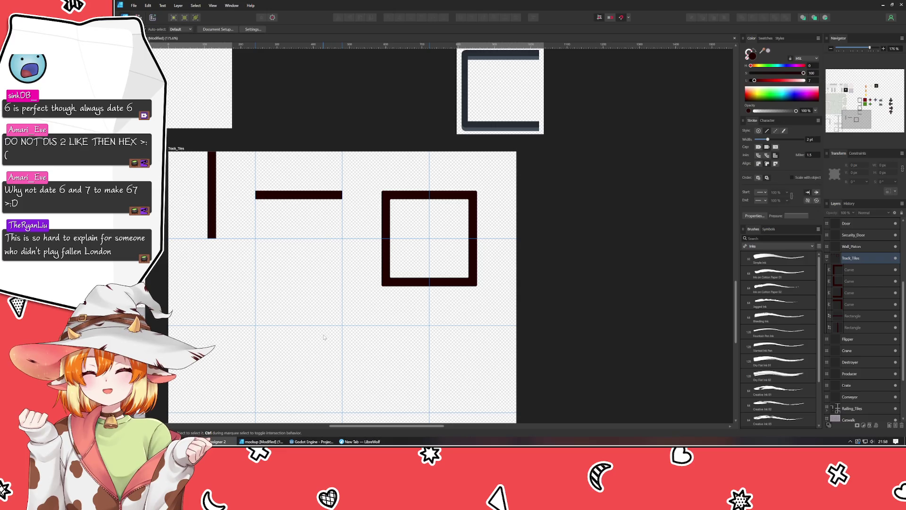
mouse_move(324, 337)
mouse_down()
mouse_move(407, 237)
mouse_move(401, 263)
mouse_up()
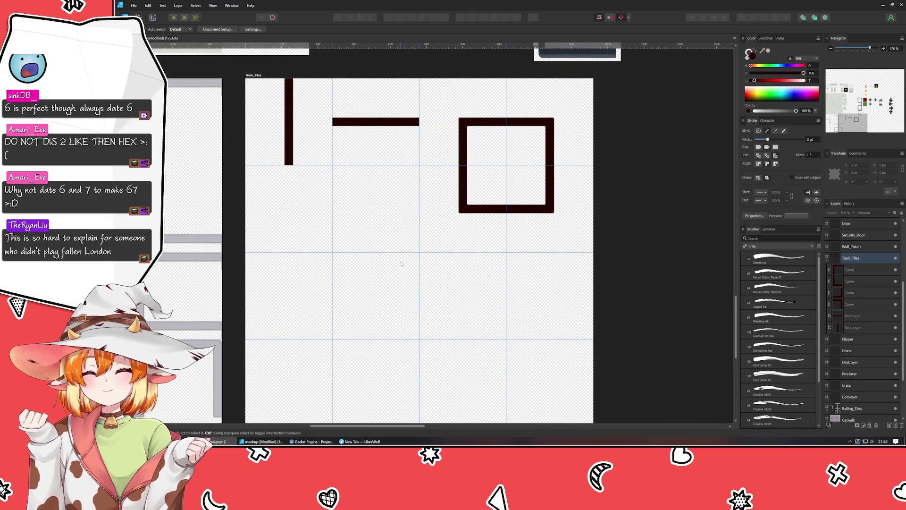
Ctrl-drag a clone of the vertical track bar directly below the original to extend it
click(290, 150)
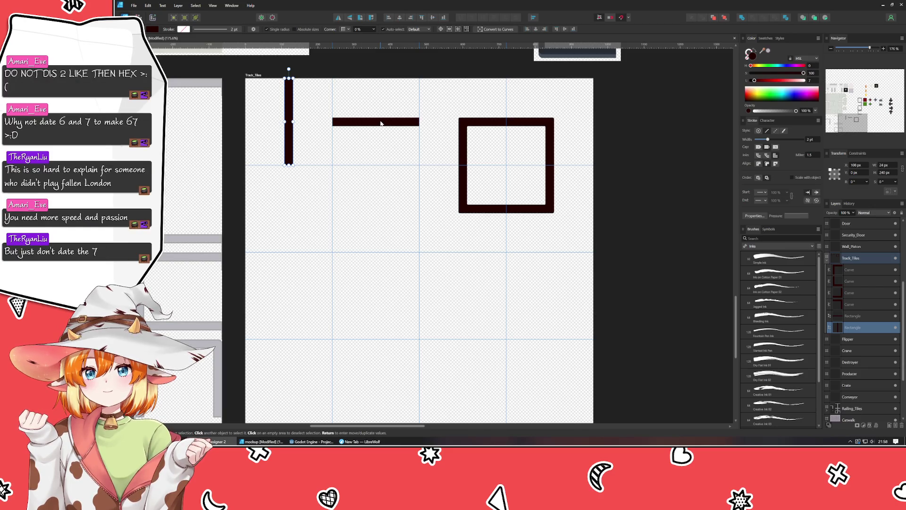
mouse_move(293, 143)
ctrl+mouse_down()
mouse_move(303, 230)
mouse_move(292, 230)
mouse_move(289, 251)
mouse_move(289, 208)
mouse_move(289, 226)
ctrl+mouse_up()
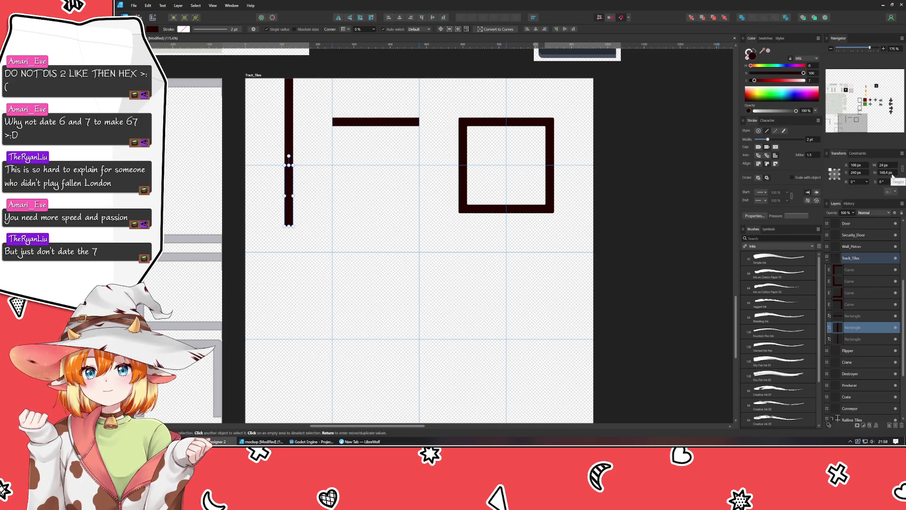
scroll(892, 176, up, 2)
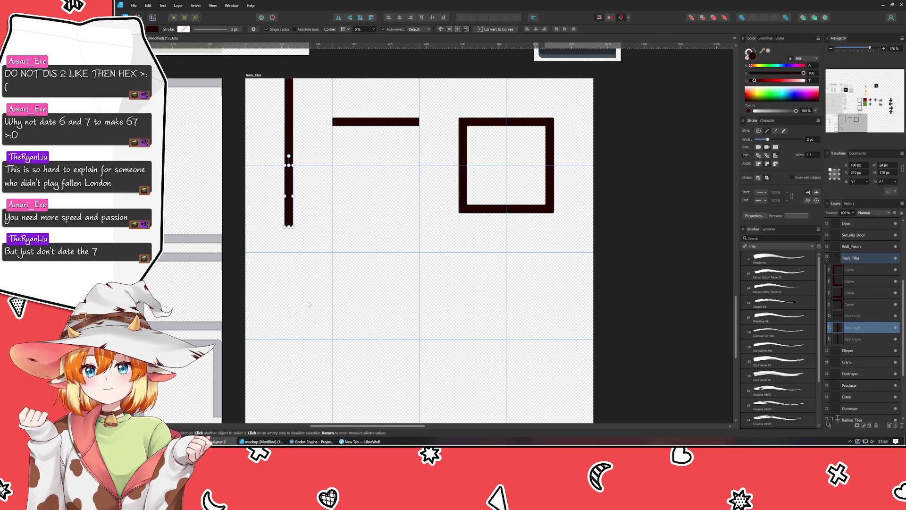
text(170)
click(303, 218)
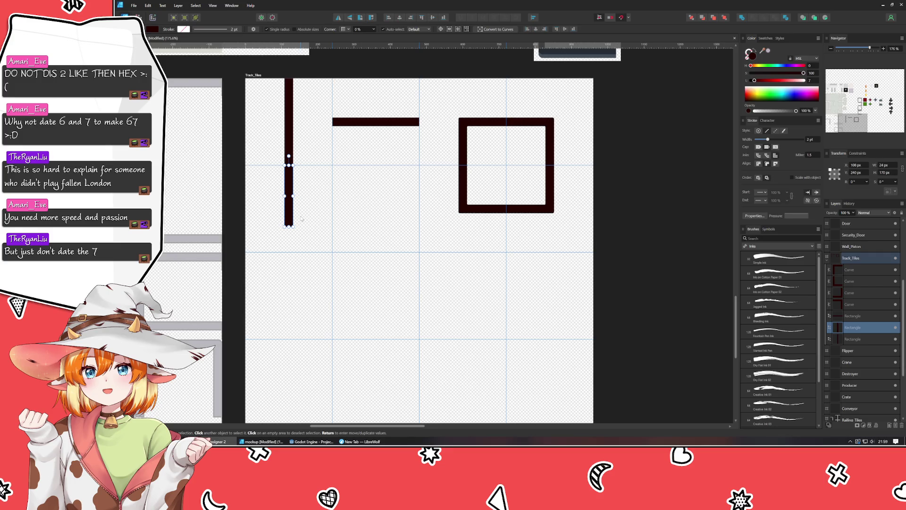
click(380, 236)
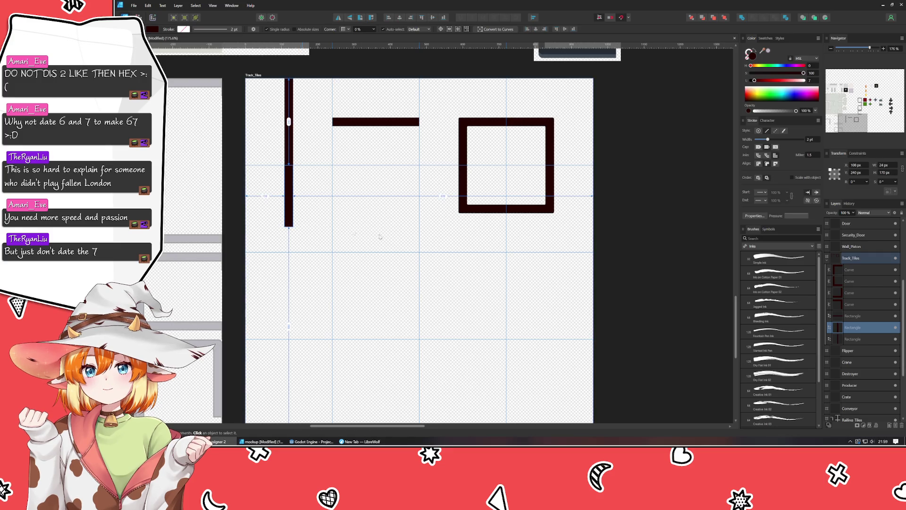
Select the square's bottom-left corner nodes and adjust their radius with the Corner tool
click(465, 210)
key(a)
drag(447, 222, 478, 193)
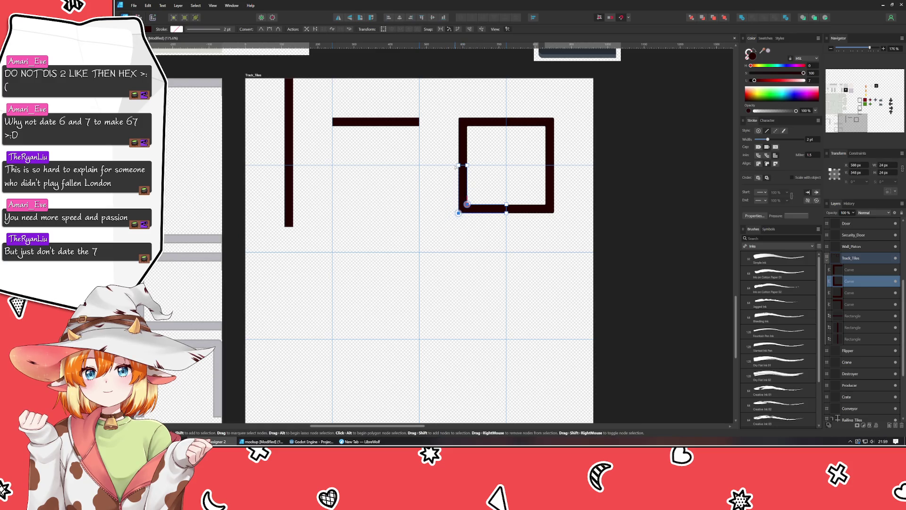
key(c)
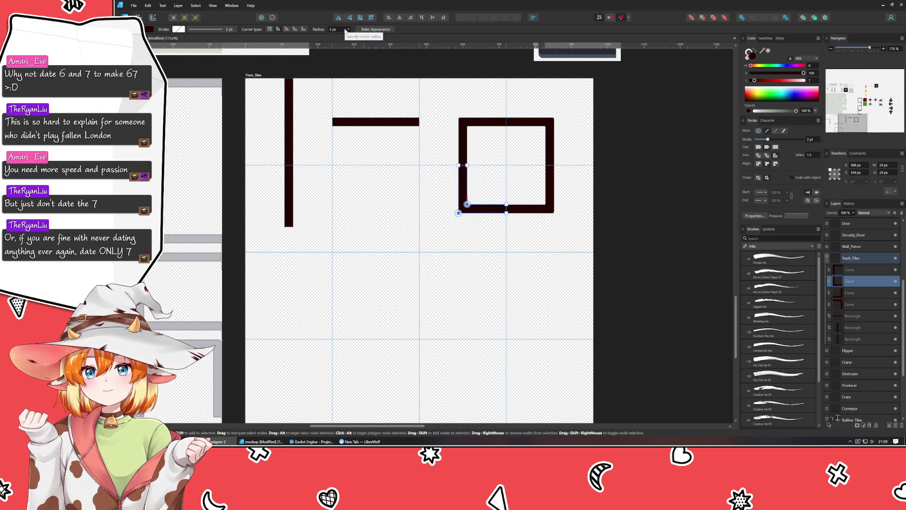
scroll(346, 30, up, 5)
scroll(347, 31, up, 7)
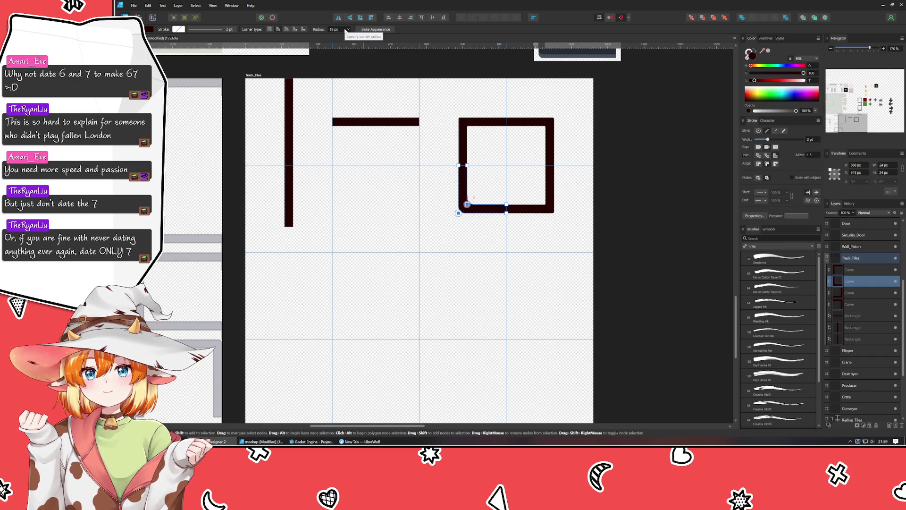
scroll(347, 31, up, 9)
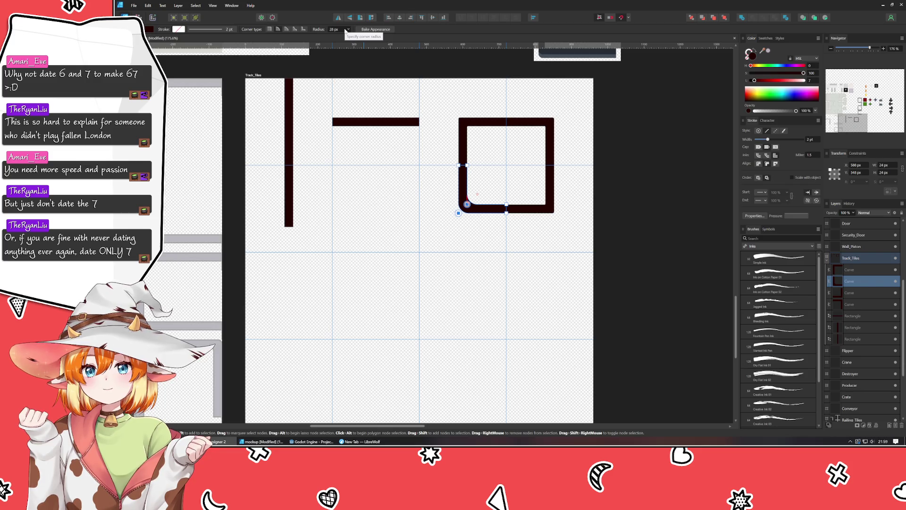
click(474, 213)
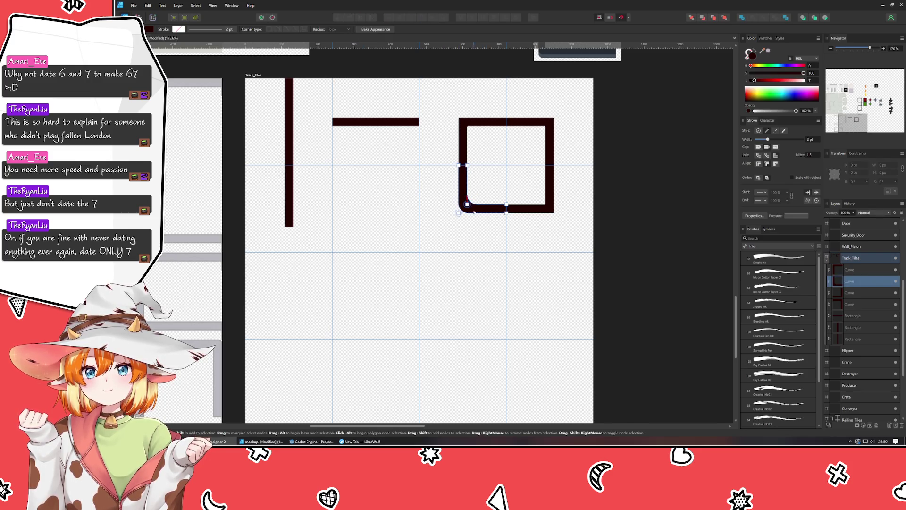
Try a larger rounding on the bottom-left corner, then undo it
click(460, 214)
click(463, 212)
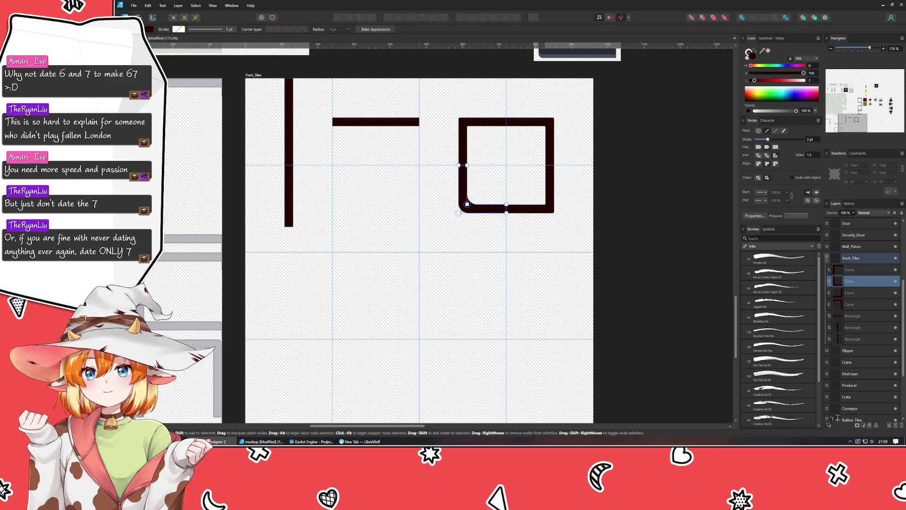
drag(459, 214, 478, 197)
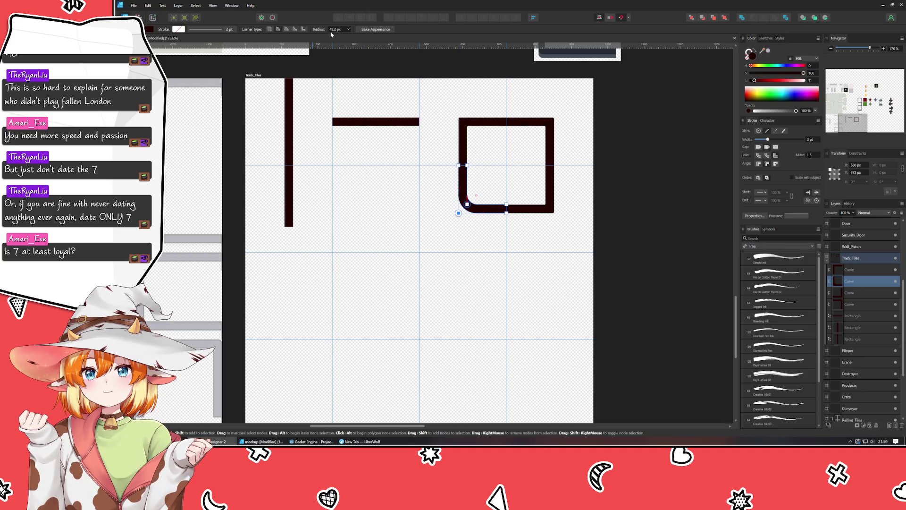
key(ctrl+z)
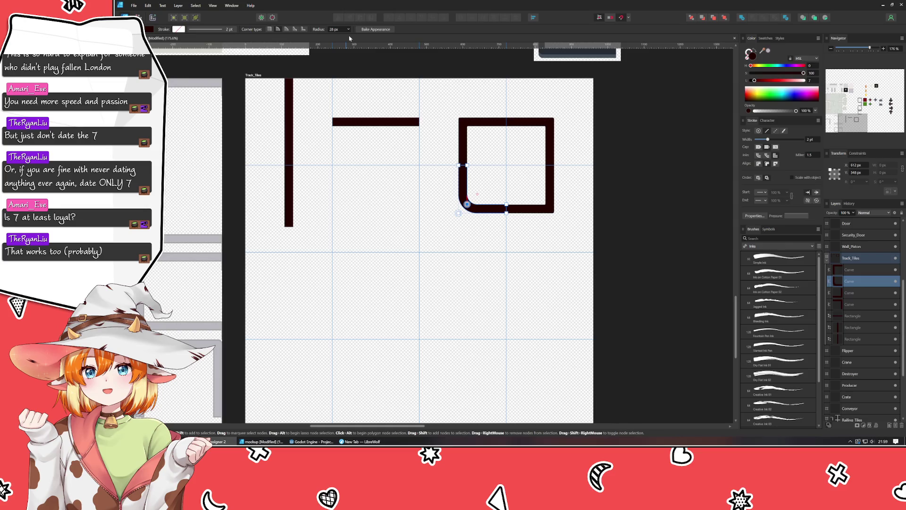
click(367, 242)
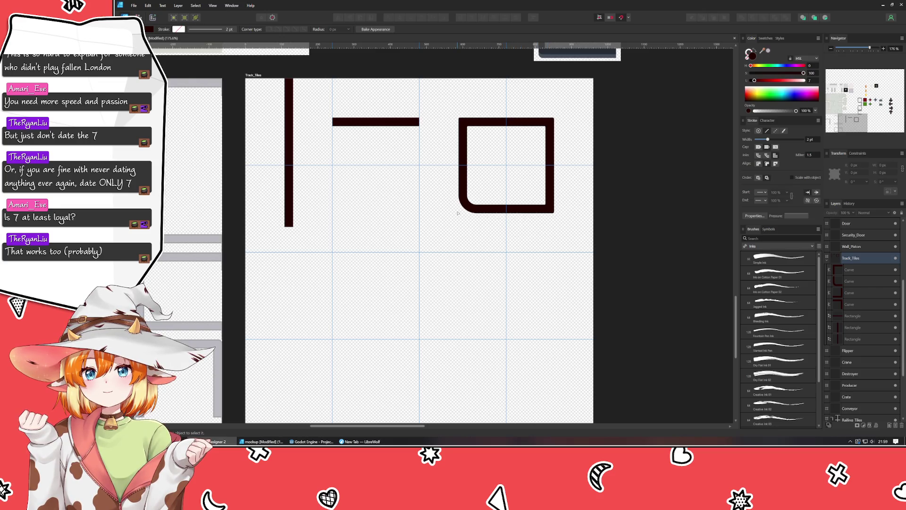
Bring the bottom-left corner radius down to 0 px and check that the corner is sharp
click(473, 144)
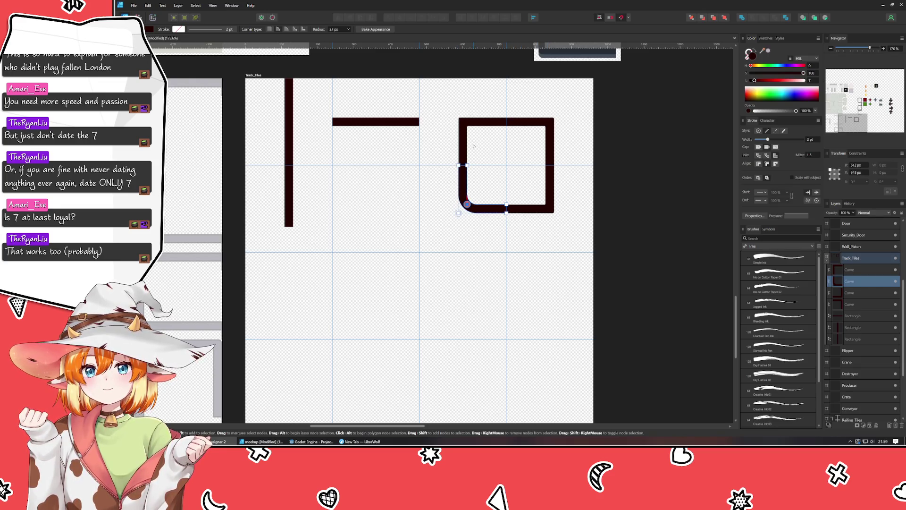
click(438, 267)
key(ctrl+z)
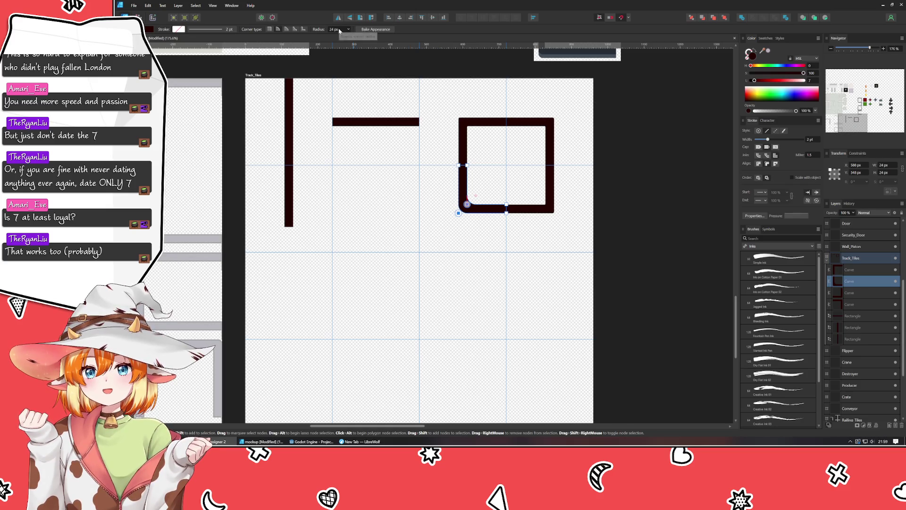
scroll(340, 31, down, 2)
scroll(340, 31, down, 11)
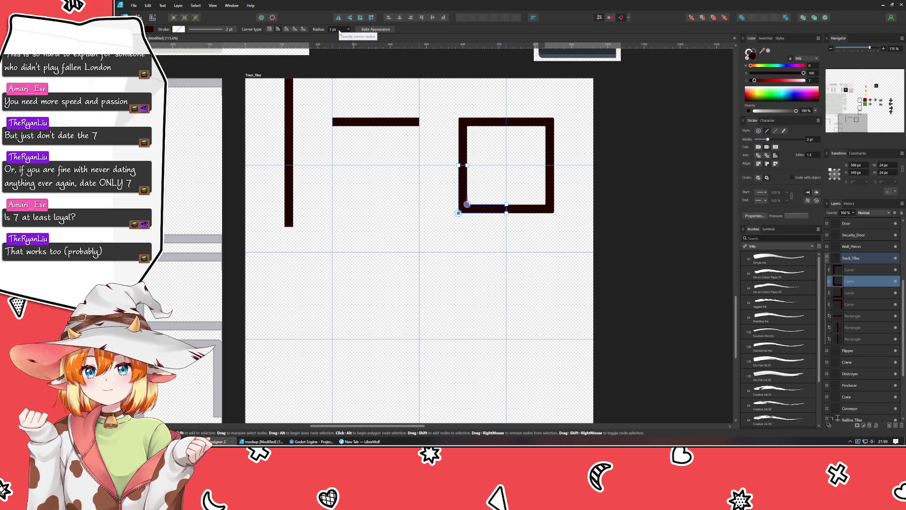
click(343, 215)
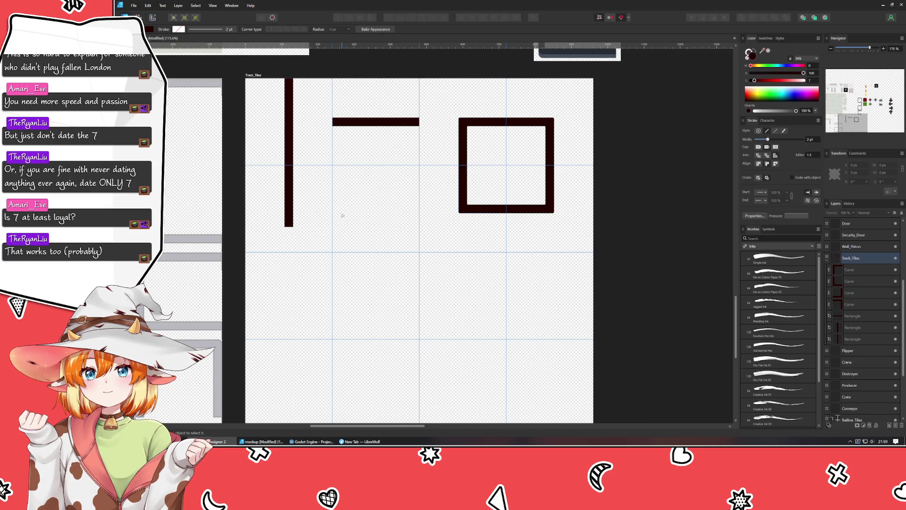
click(463, 213)
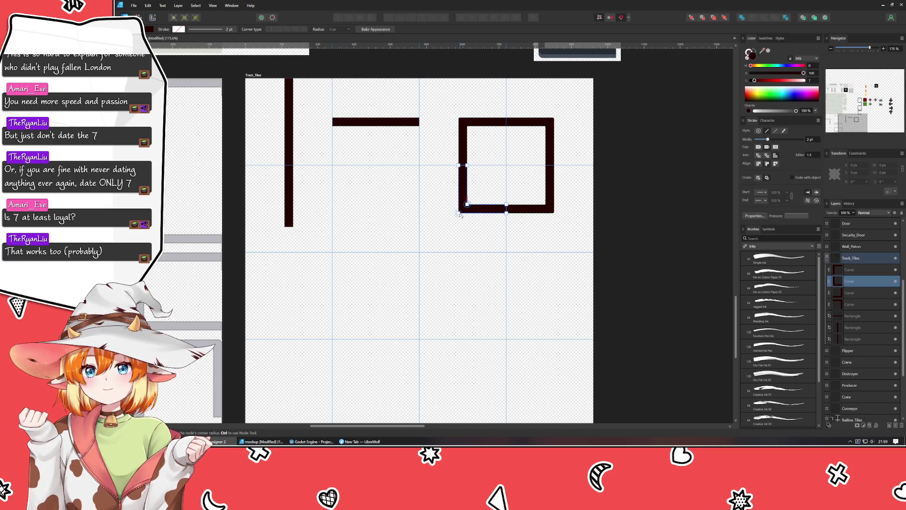
click(340, 240)
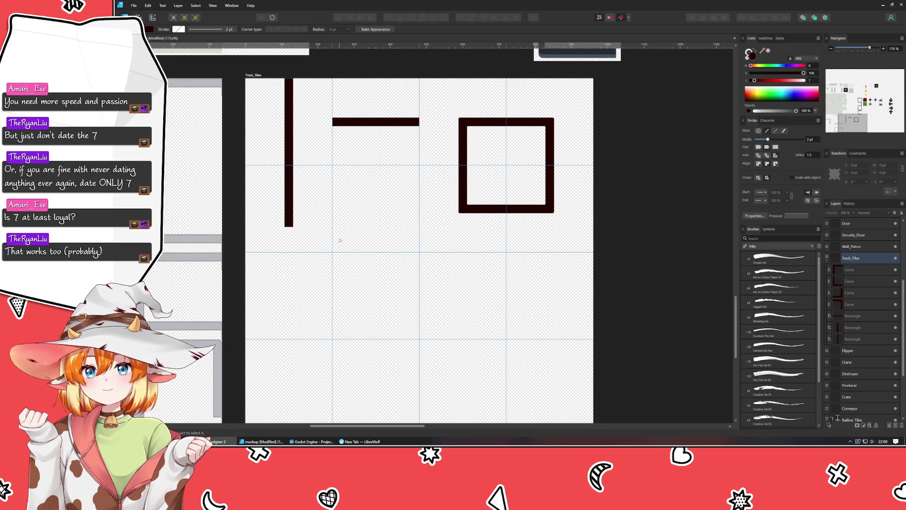
Move a vertical bar into the lower grid cell, duplicate it and rotate the copy horizontal
key(v)
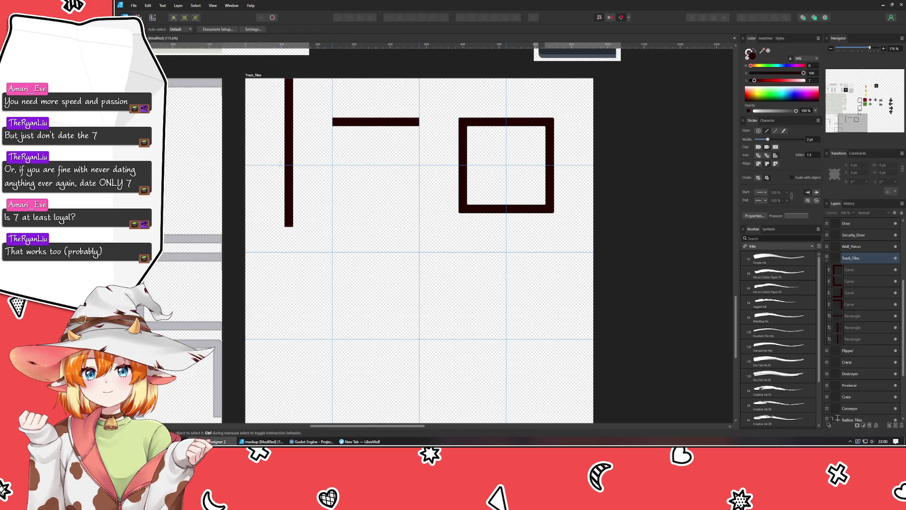
click(290, 202)
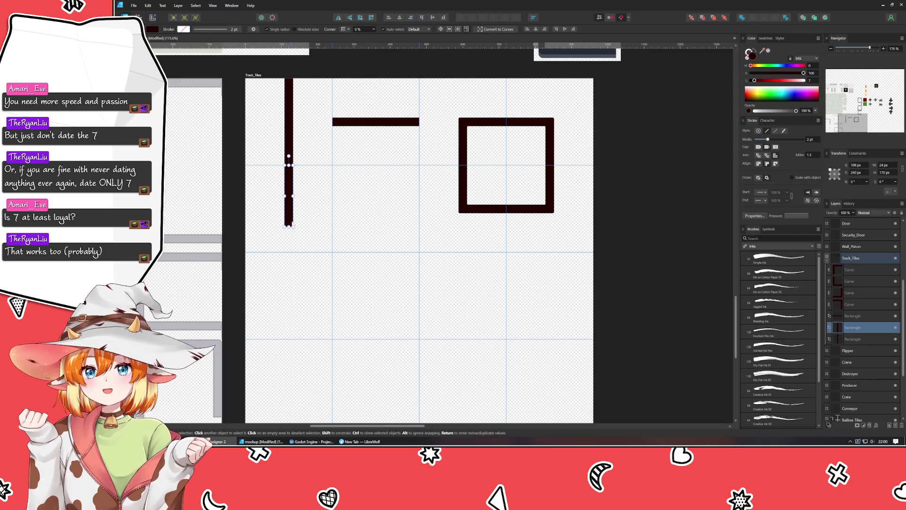
mouse_move(291, 217)
mouse_down()
mouse_move(514, 305)
mouse_move(461, 302)
mouse_up()
key(ctrl+j)
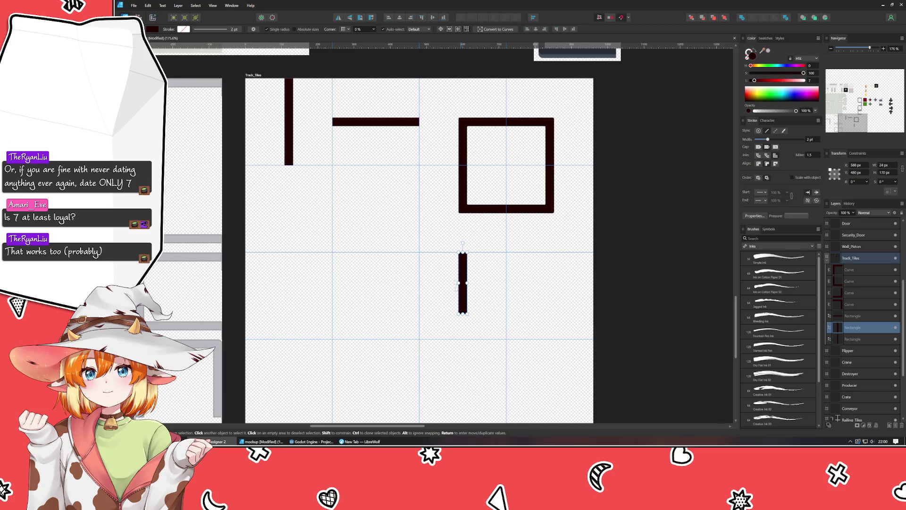
mouse_move(462, 243)
mouse_down()
mouse_move(500, 285)
mouse_move(507, 279)
mouse_move(514, 305)
mouse_move(496, 301)
mouse_move(581, 299)
mouse_move(533, 212)
mouse_move(492, 209)
mouse_up()
Set bars against the square's left side and along its top edge
mouse_move(464, 289)
mouse_down()
mouse_move(465, 297)
mouse_move(518, 231)
mouse_move(516, 272)
mouse_move(465, 144)
mouse_move(466, 188)
mouse_move(466, 153)
mouse_up()
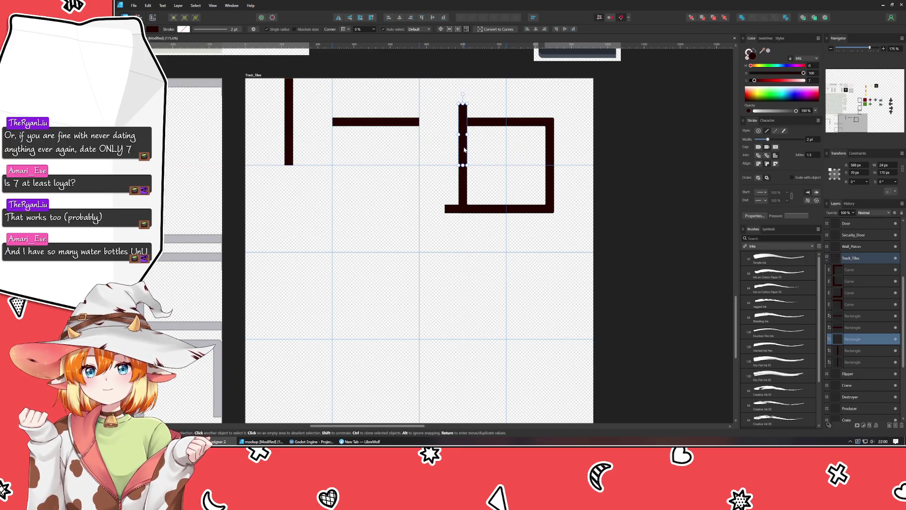
mouse_move(463, 95)
mouse_down()
mouse_move(498, 112)
mouse_move(497, 142)
mouse_move(541, 121)
mouse_up()
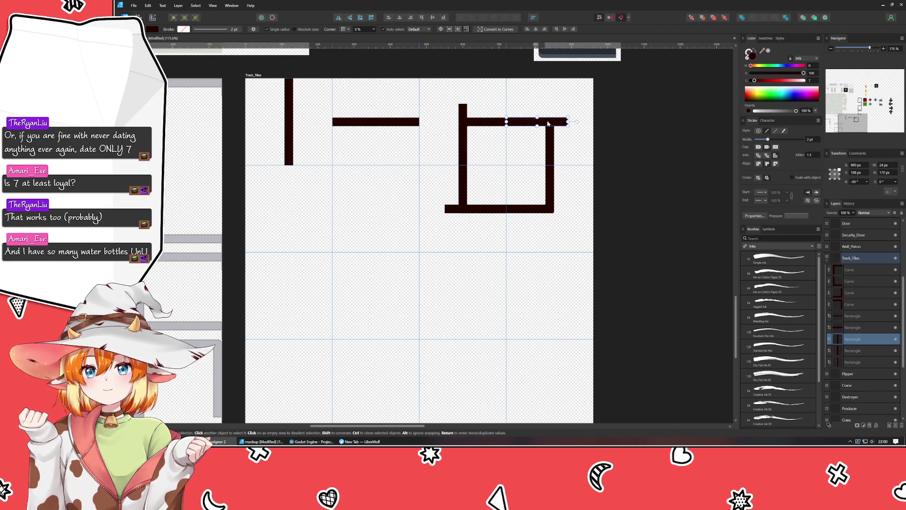
click(551, 189)
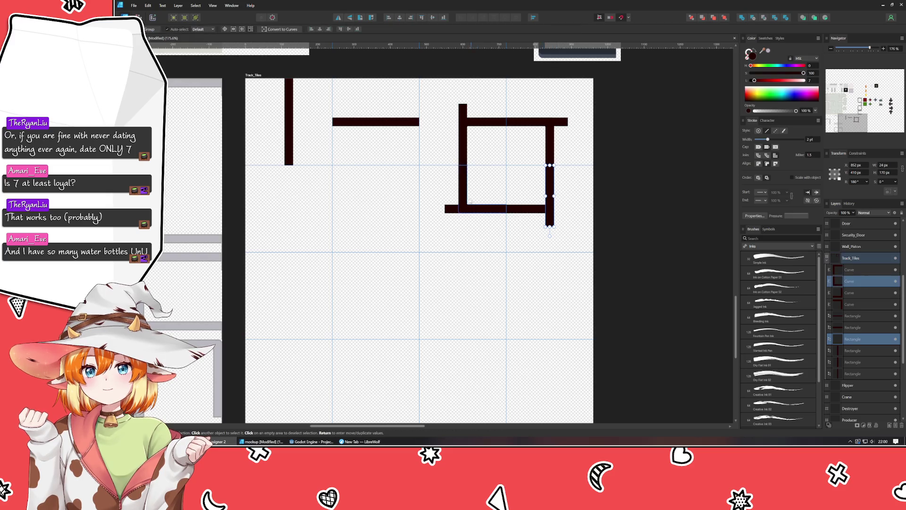
Select the four bars around the square and move them down into the lower tile
click(485, 194)
click(552, 221)
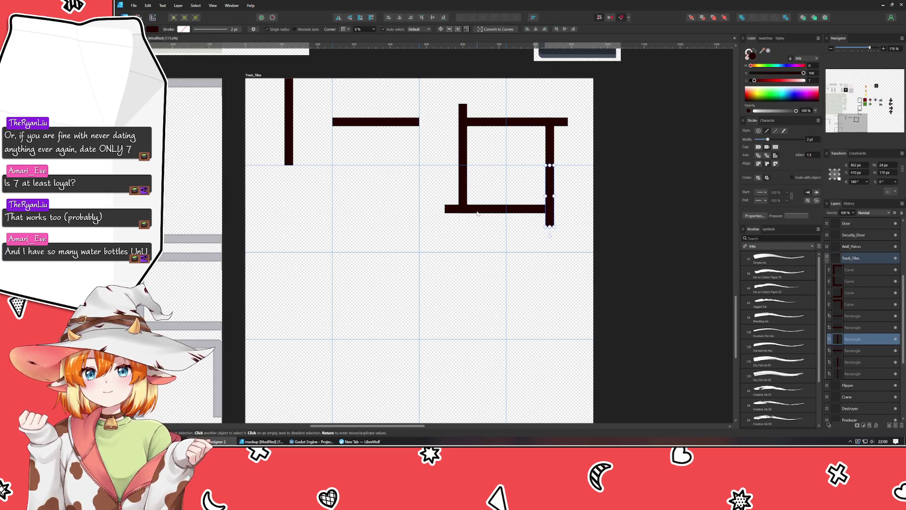
shift+click(450, 211)
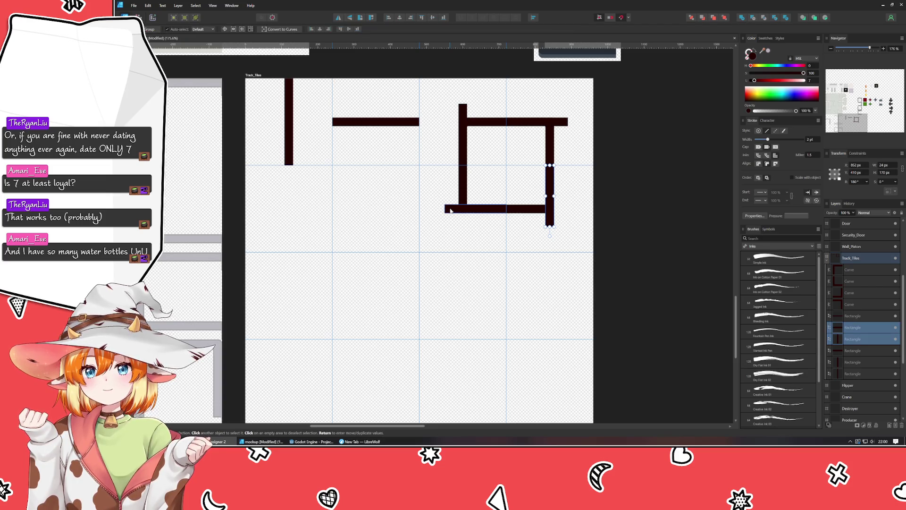
shift+click(463, 111)
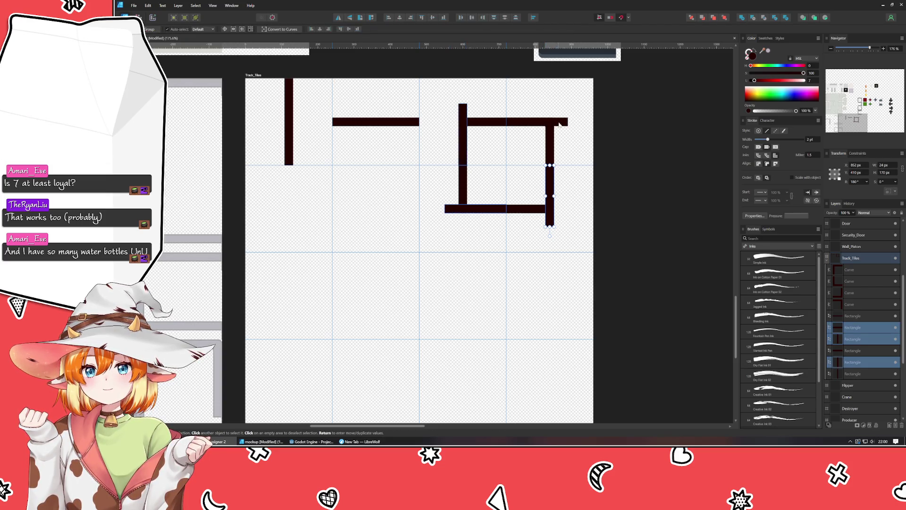
shift+click(557, 121)
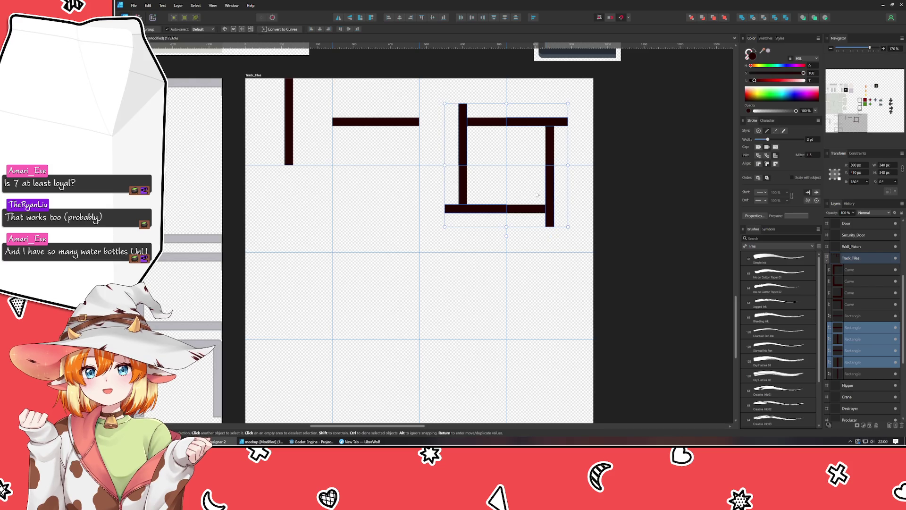
mouse_move(532, 189)
mouse_down()
mouse_move(522, 338)
mouse_move(534, 340)
mouse_move(465, 340)
mouse_up()
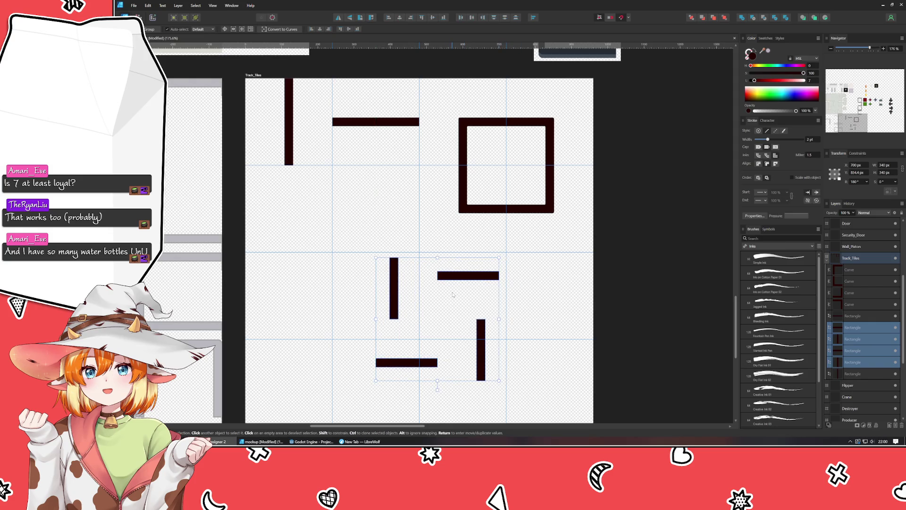
Line bars up along the square's bottom, top and right edges
click(467, 276)
mouse_move(467, 276)
mouse_down()
mouse_move(463, 211)
mouse_move(470, 211)
mouse_up()
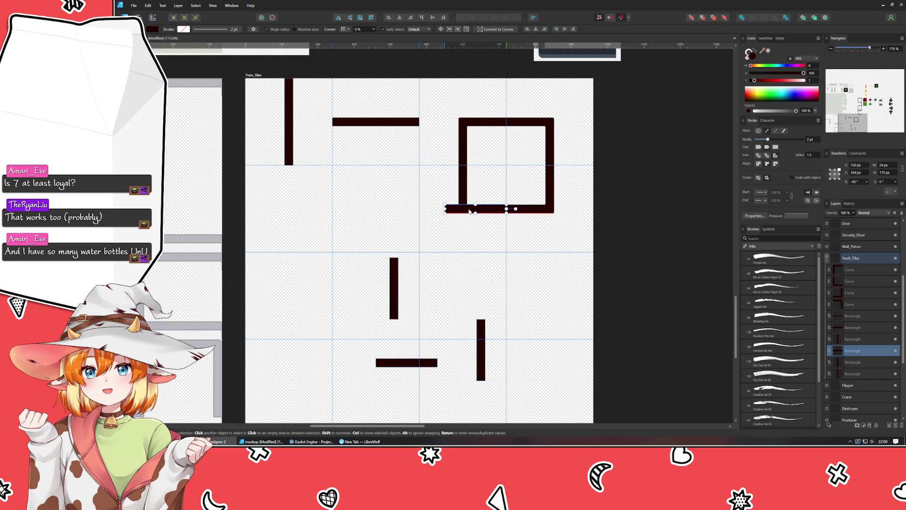
mouse_move(408, 367)
mouse_down()
mouse_move(386, 165)
mouse_move(440, 124)
mouse_up()
click(393, 298)
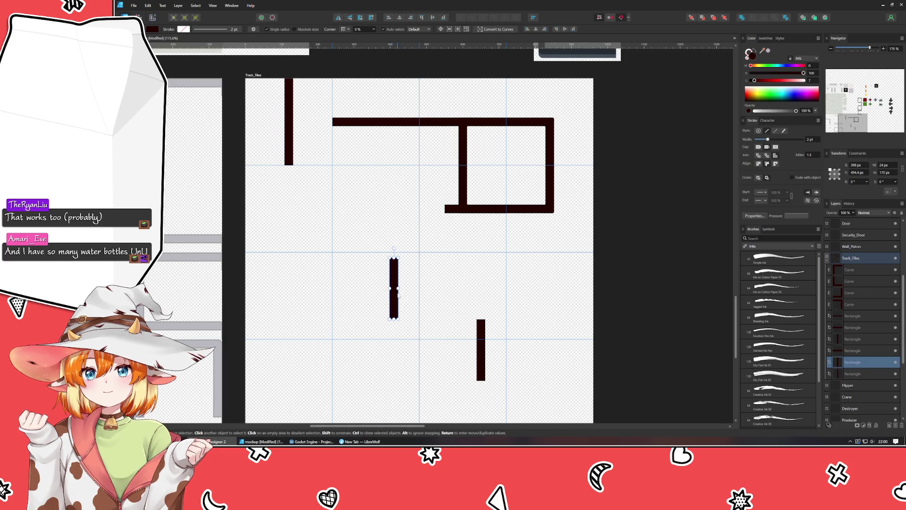
mouse_move(394, 298)
mouse_down()
mouse_move(552, 269)
mouse_move(551, 205)
mouse_up()
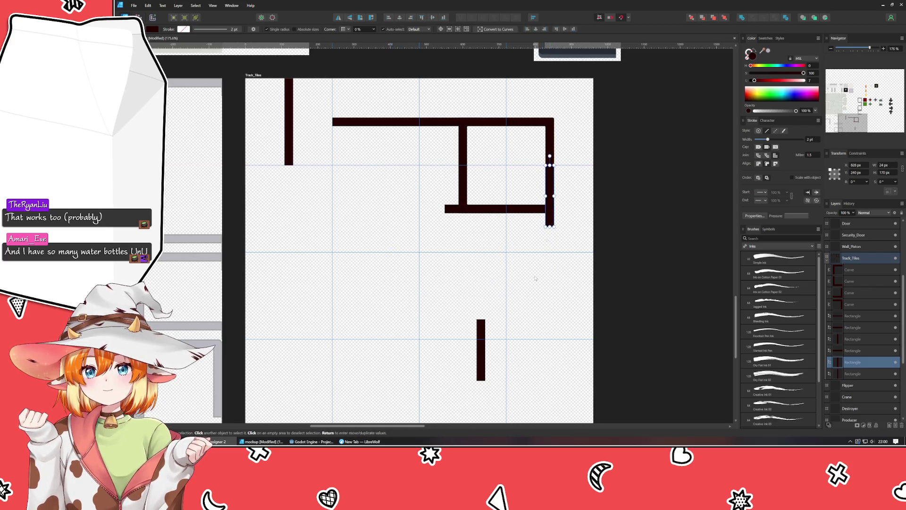
mouse_move(483, 362)
mouse_down()
mouse_move(510, 181)
mouse_move(553, 163)
mouse_up()
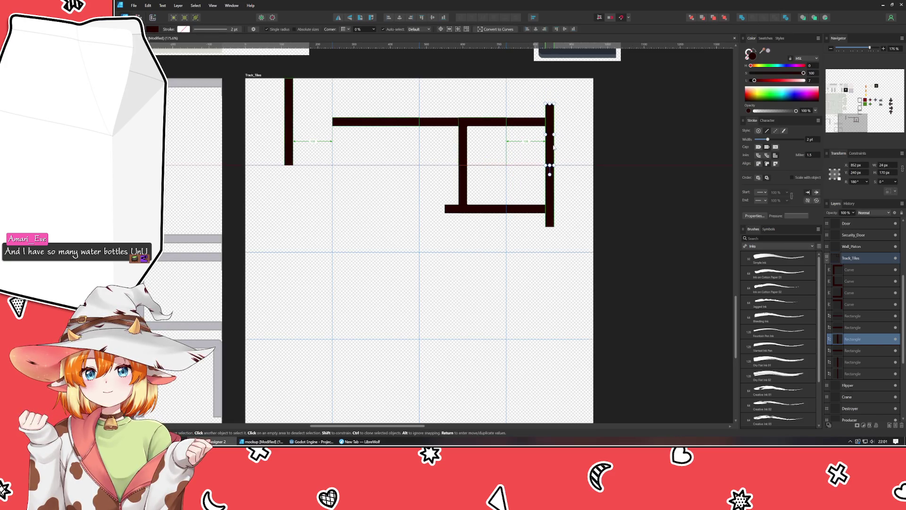
Move the bottom bar and a top bar piece down into the lower grid cell
shift+click(453, 209)
shift+click(429, 123)
mouse_move(429, 123)
mouse_down()
mouse_move(432, 260)
mouse_move(457, 298)
mouse_move(438, 297)
mouse_up()
scroll(521, 343, up, 4)
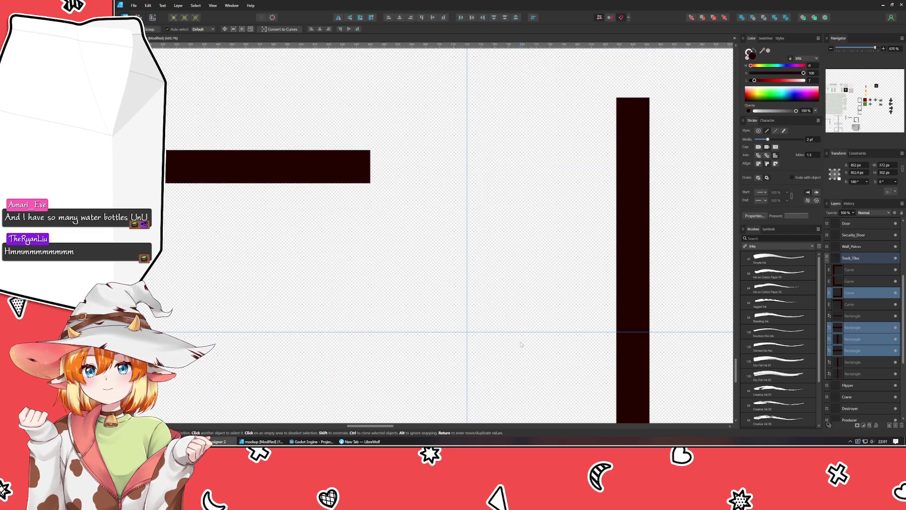
Centre the dark bar in view and set its vertical position to 852 px
scroll(604, 357, up, 3)
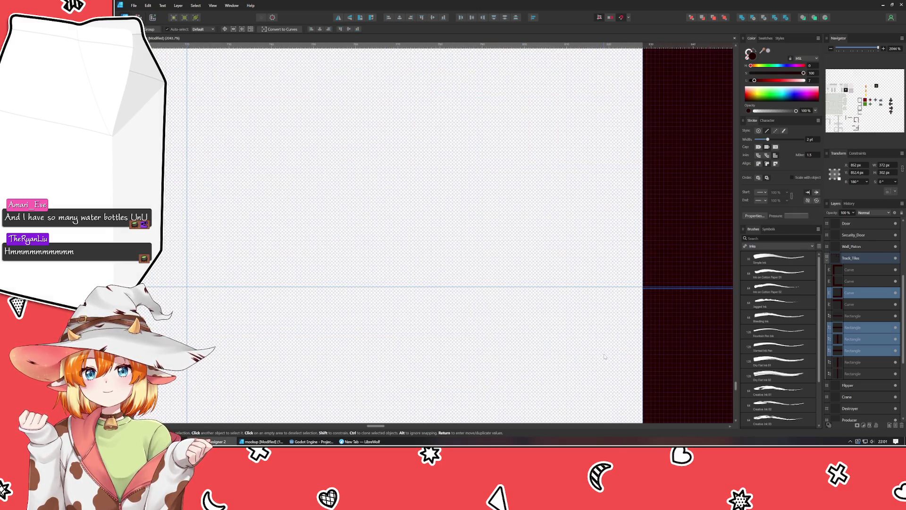
mouse_move(604, 356)
mouse_down()
mouse_move(443, 320)
mouse_move(477, 297)
mouse_up()
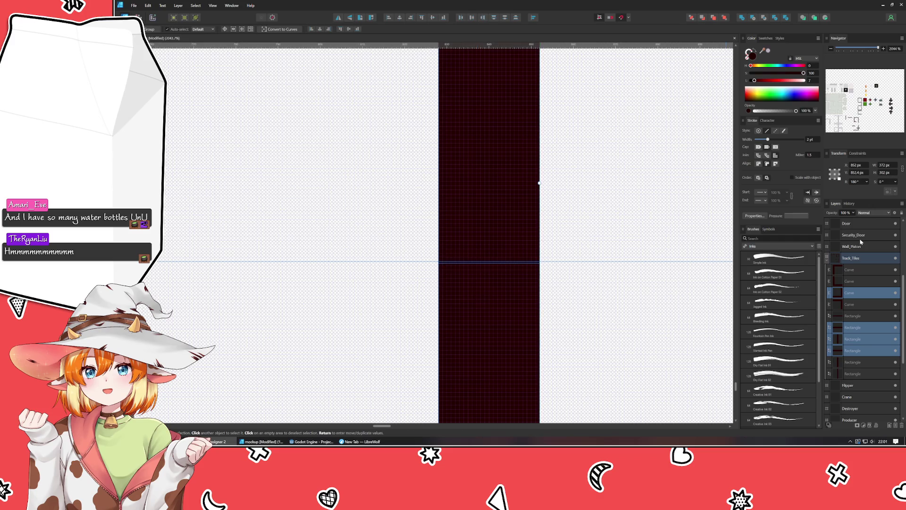
click(858, 173)
text(852)
key(Return)
Recentre the track tiles and nudge the bottom-right L-shaped piece into place
scroll(662, 233, down, 10)
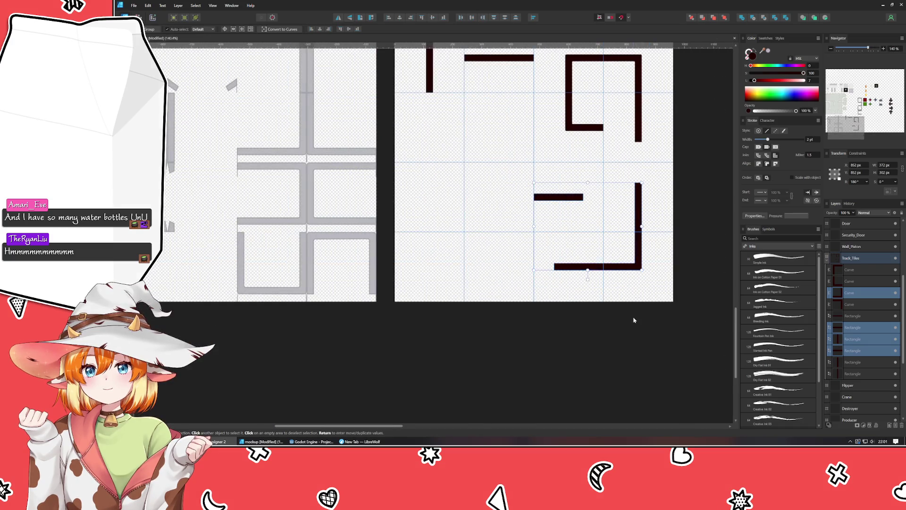
click(632, 318)
click(637, 123)
drag(637, 123, 566, 192)
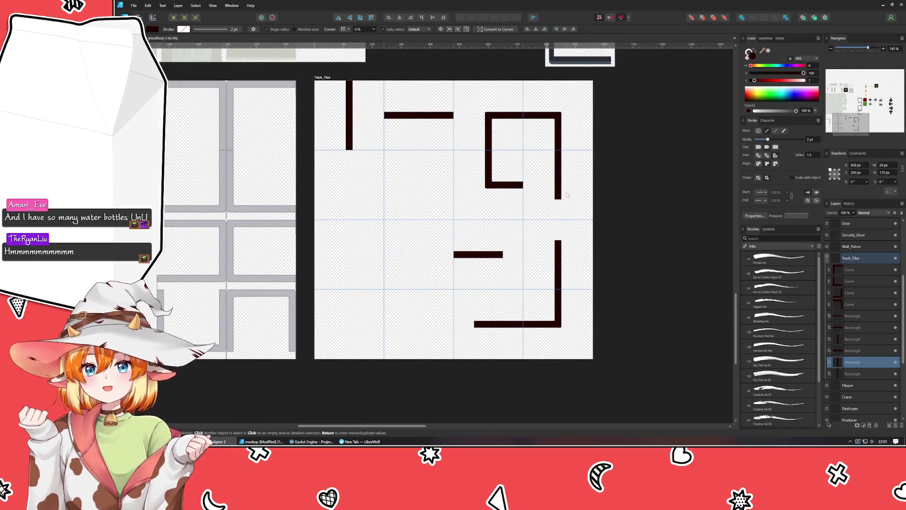
click(556, 317)
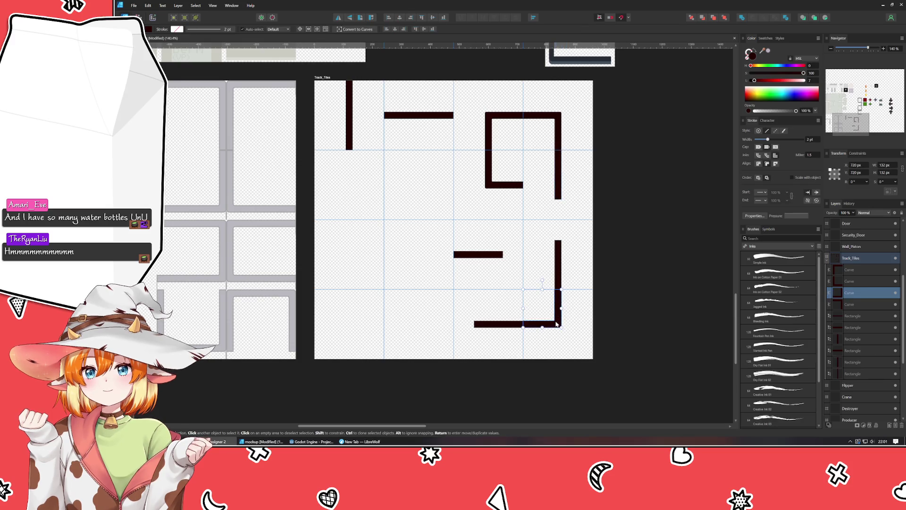
click(491, 184)
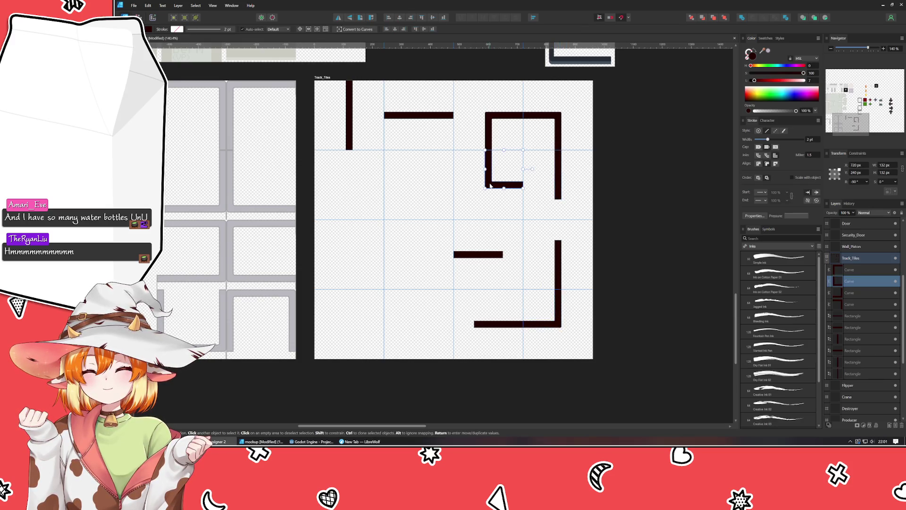
click(490, 126)
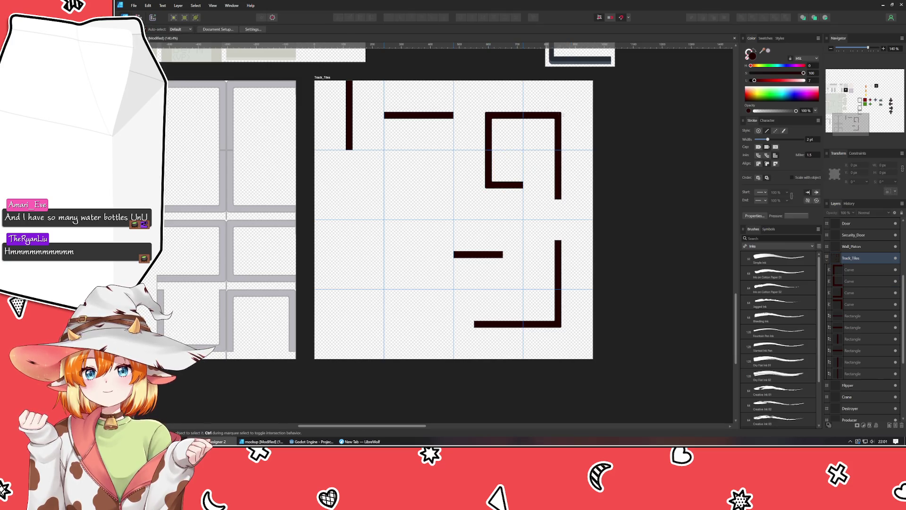
click(559, 325)
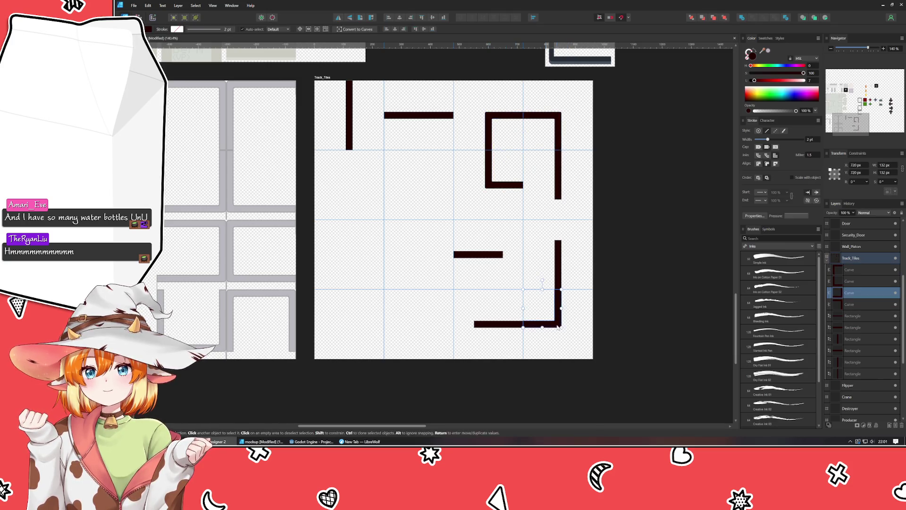
mouse_move(559, 326)
mouse_down()
mouse_move(567, 195)
mouse_move(552, 188)
mouse_move(560, 368)
mouse_move(559, 333)
mouse_up()
click(629, 333)
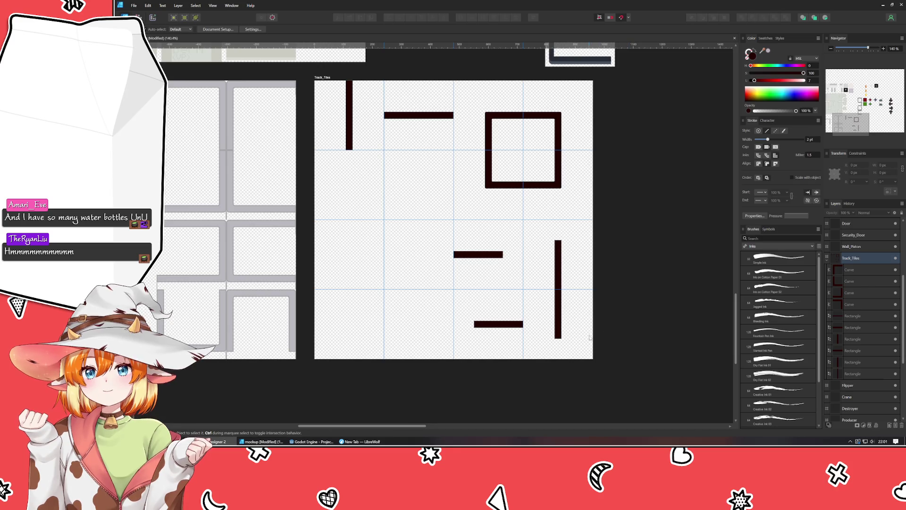
Zoom in and check the top horizontal bar's distances to nearby shapes with Alt
scroll(589, 337, up, 3)
scroll(539, 307, up, 5)
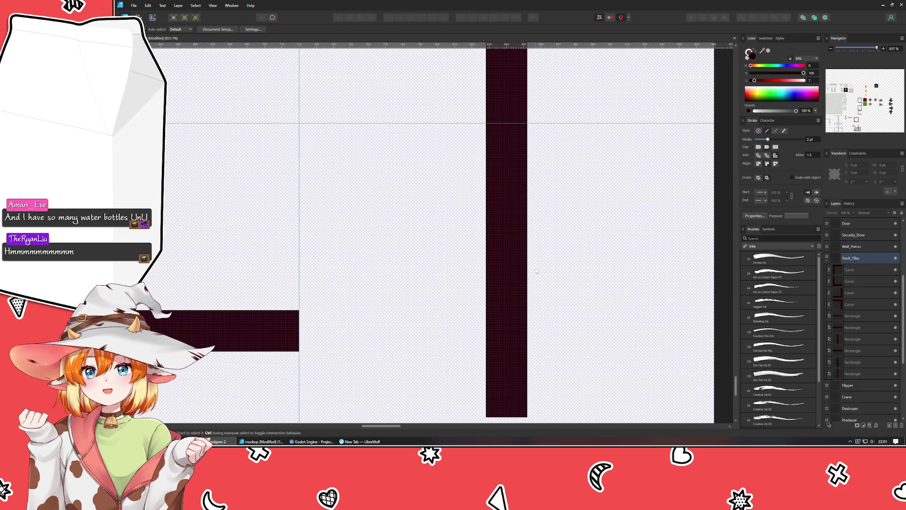
scroll(537, 271, down, 10)
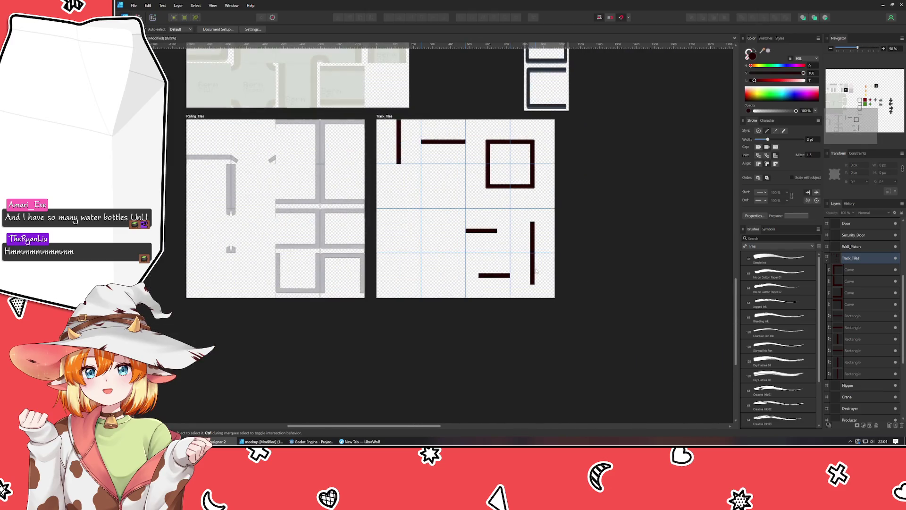
scroll(433, 253, up, 4)
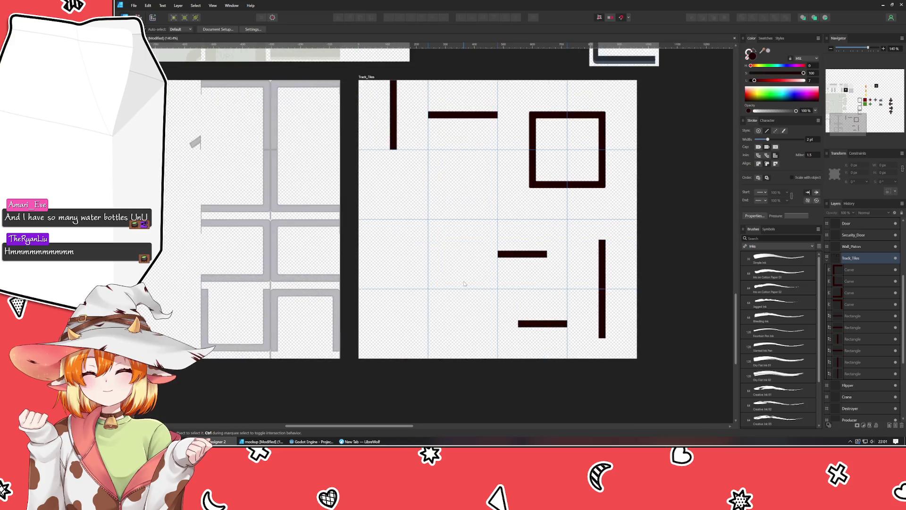
click(468, 113)
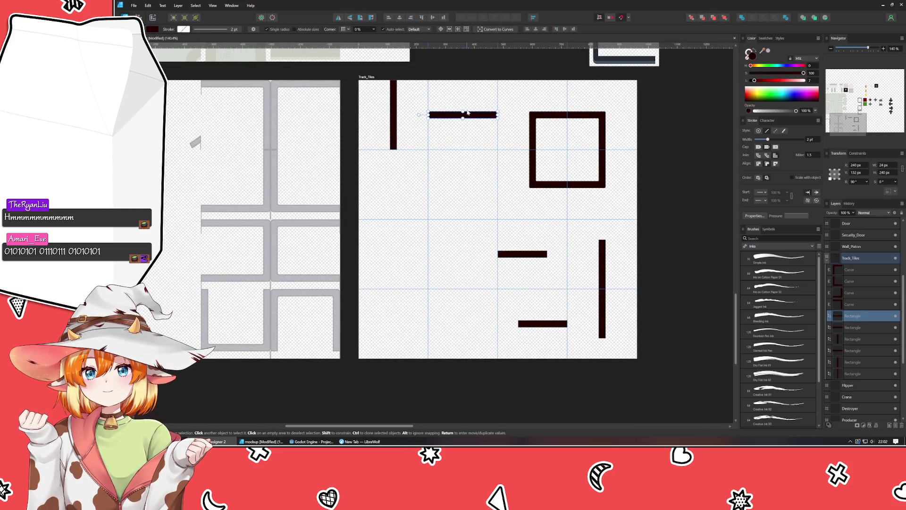
key(alt)
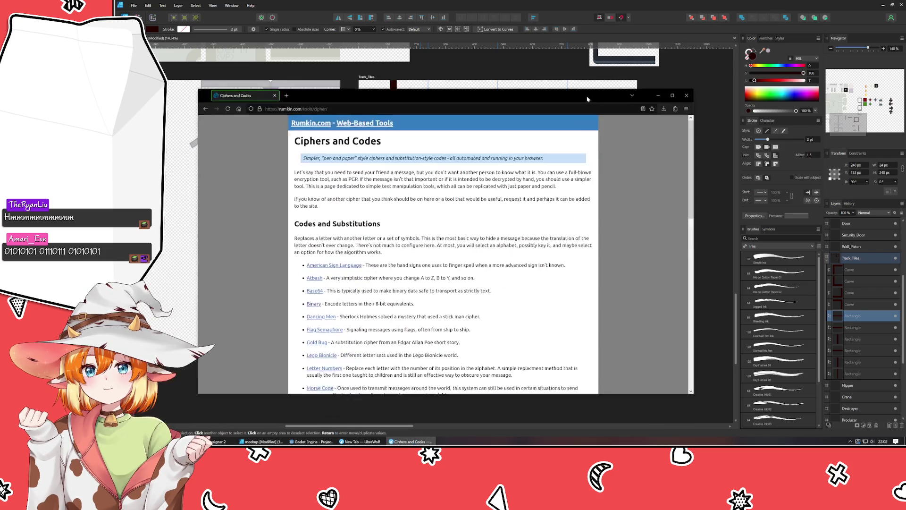
click(311, 296)
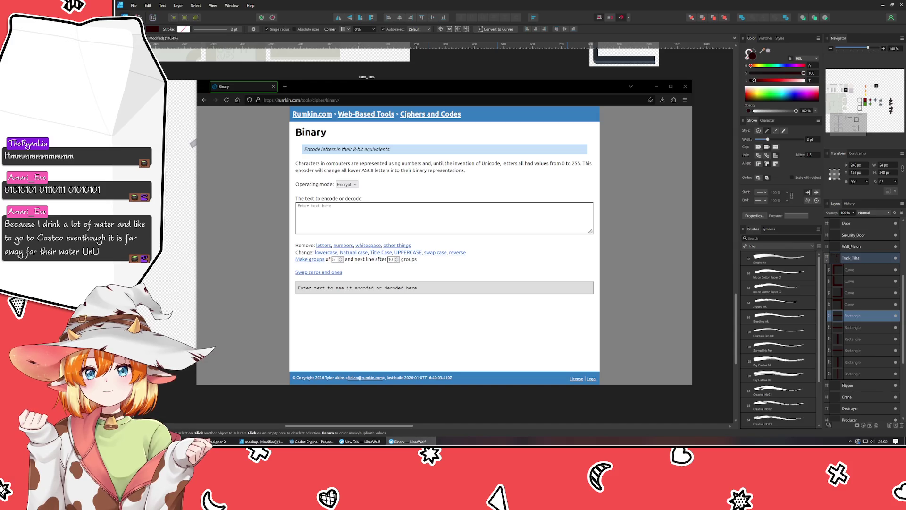
text(01010101 01110111 01010101)
click(347, 184)
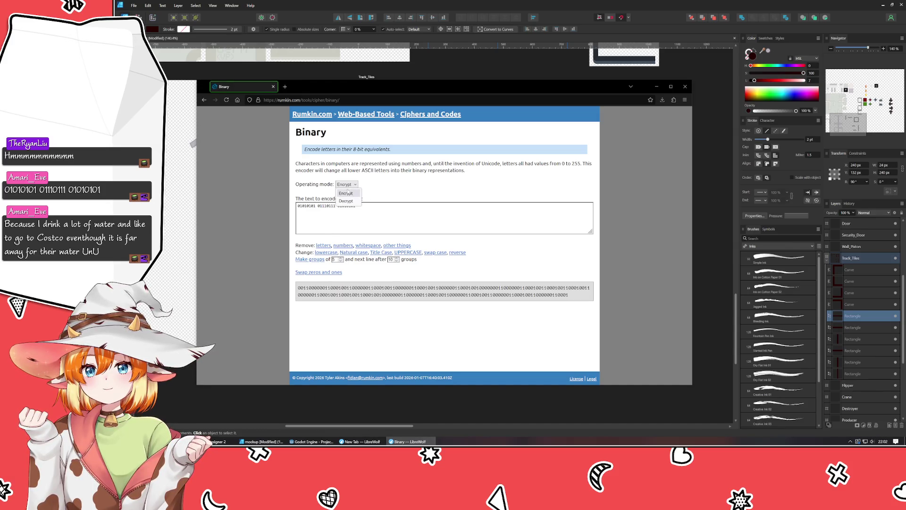
click(345, 200)
drag(314, 290, 292, 296)
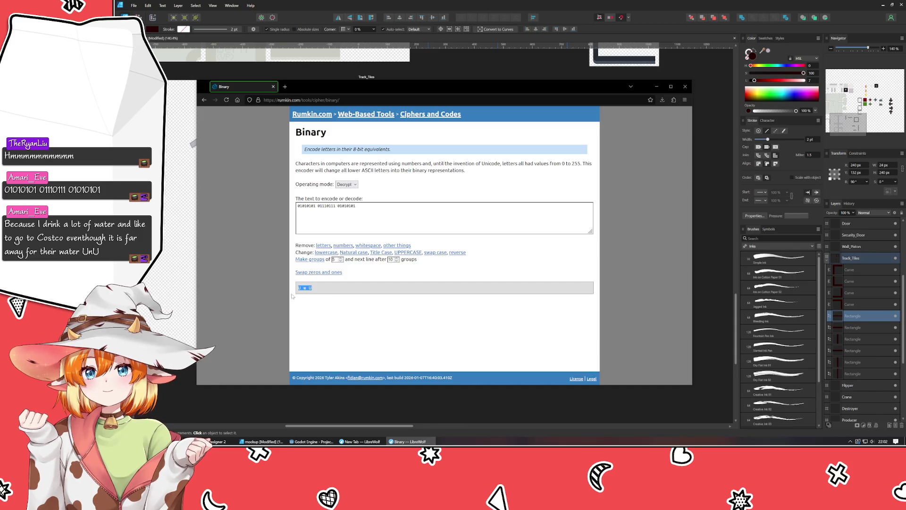
click(339, 320)
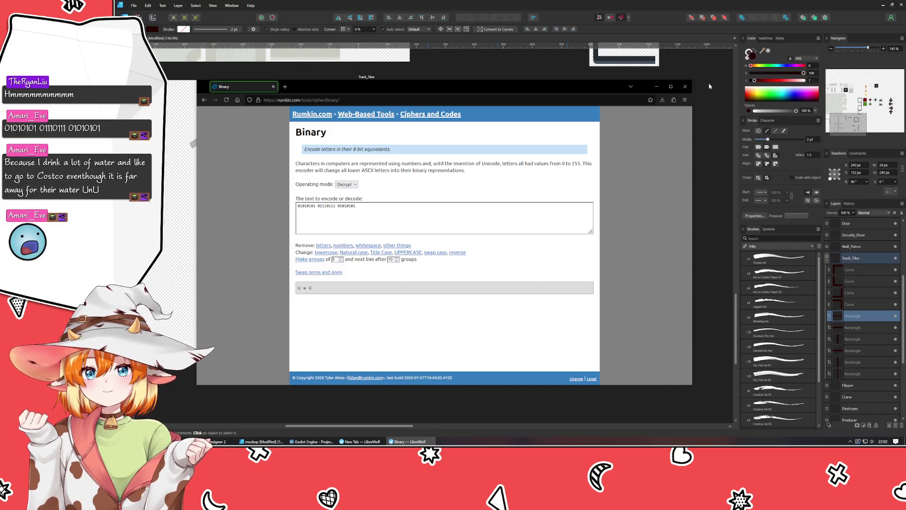
click(684, 87)
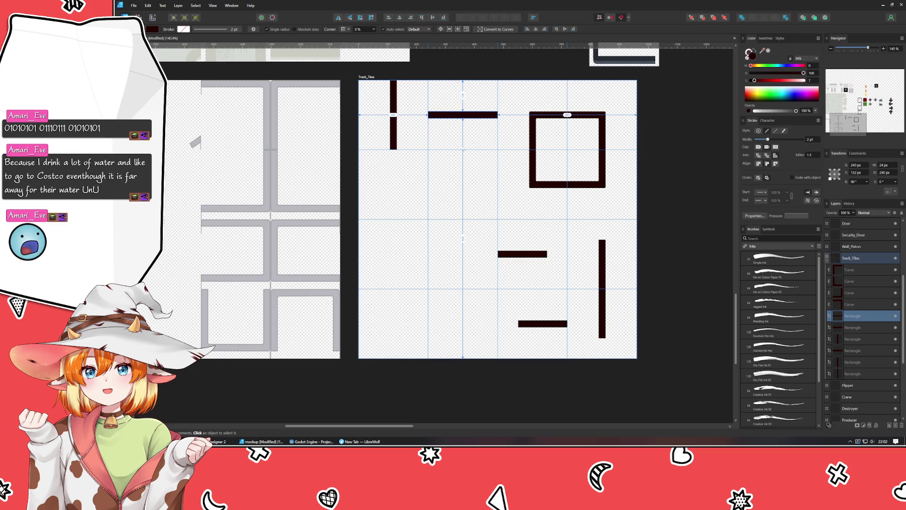
click(646, 165)
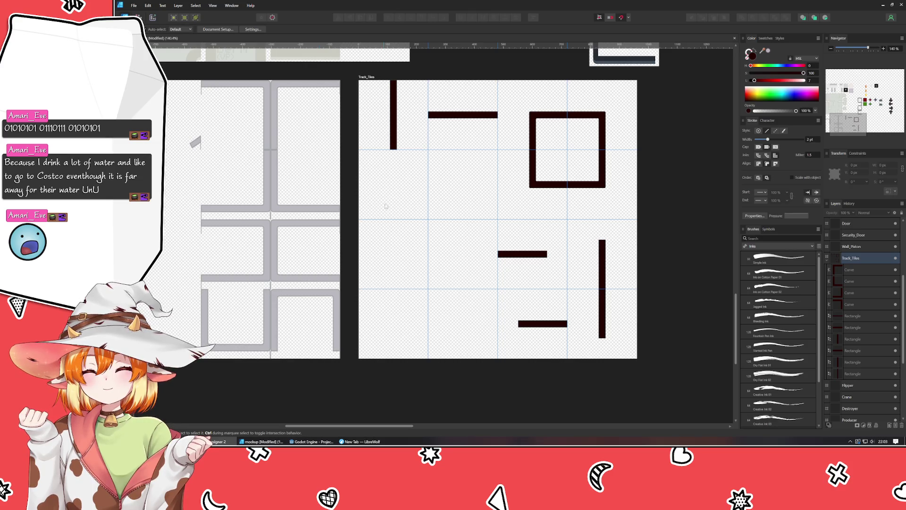
Place a copy of the top horizontal bar lower in the tile
click(451, 111)
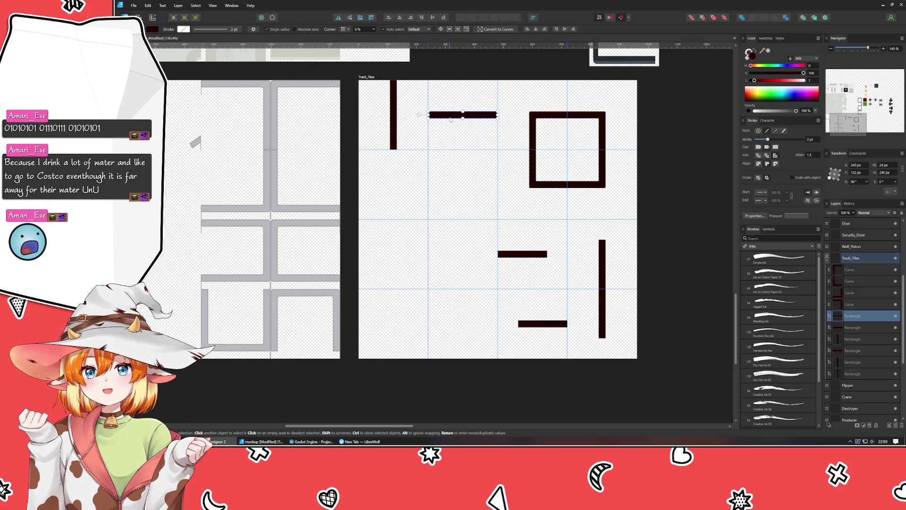
drag(451, 120, 449, 190)
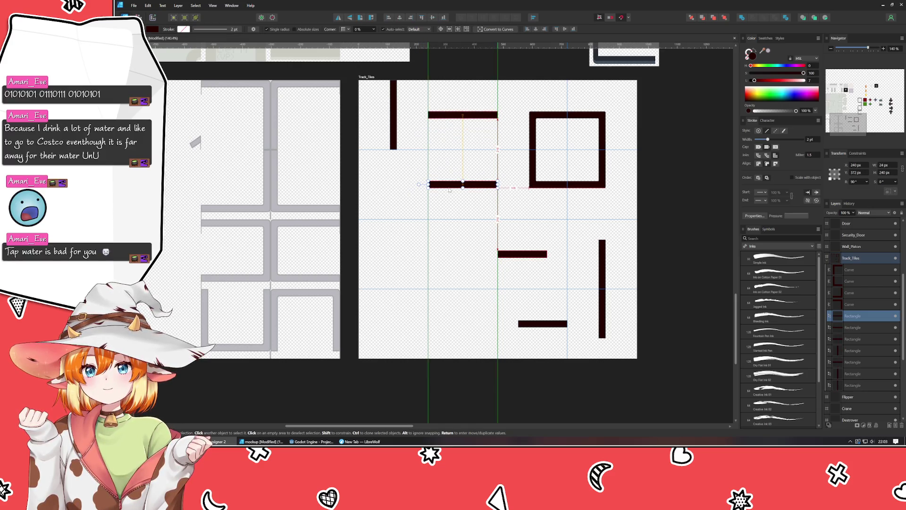
click(449, 209)
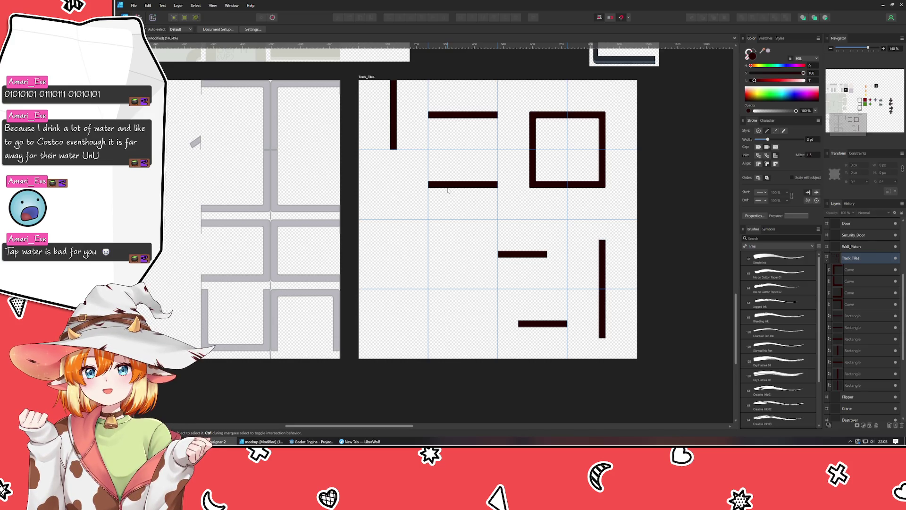
click(448, 185)
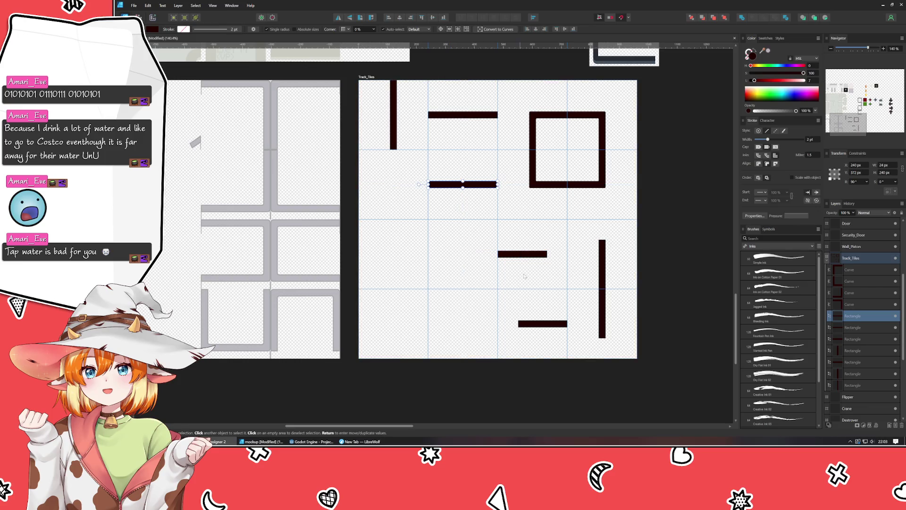
Copy the vertical bar beneath it as a stem, merge both into a T with Add, and duplicate it
click(603, 259)
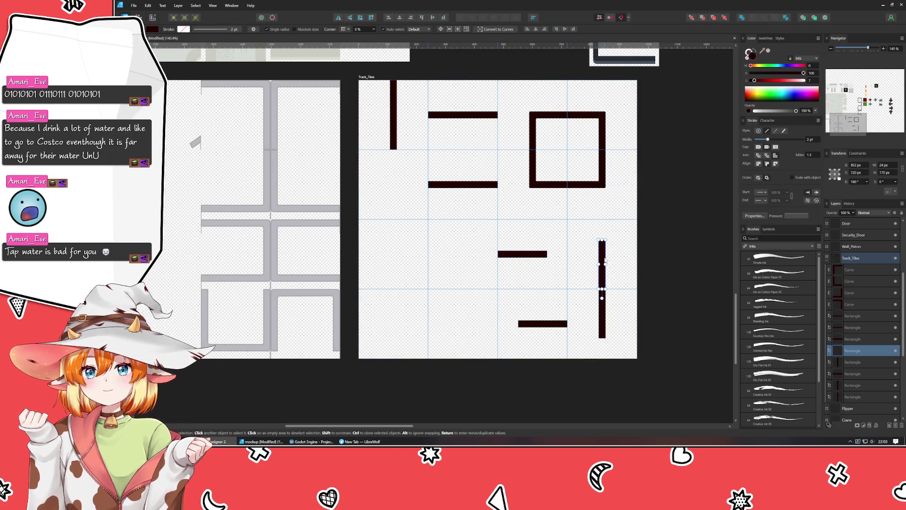
mouse_move(605, 260)
mouse_down()
mouse_move(448, 192)
mouse_move(465, 191)
mouse_move(462, 180)
mouse_up()
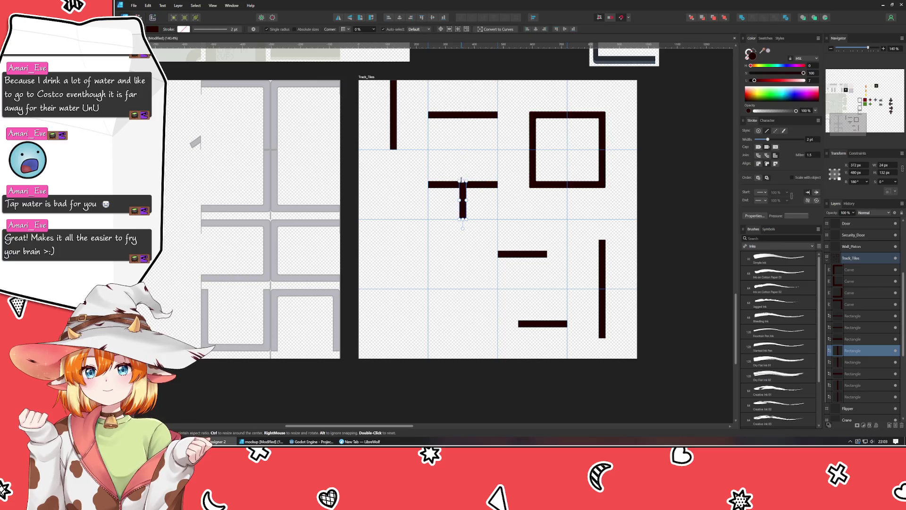
click(443, 209)
click(464, 210)
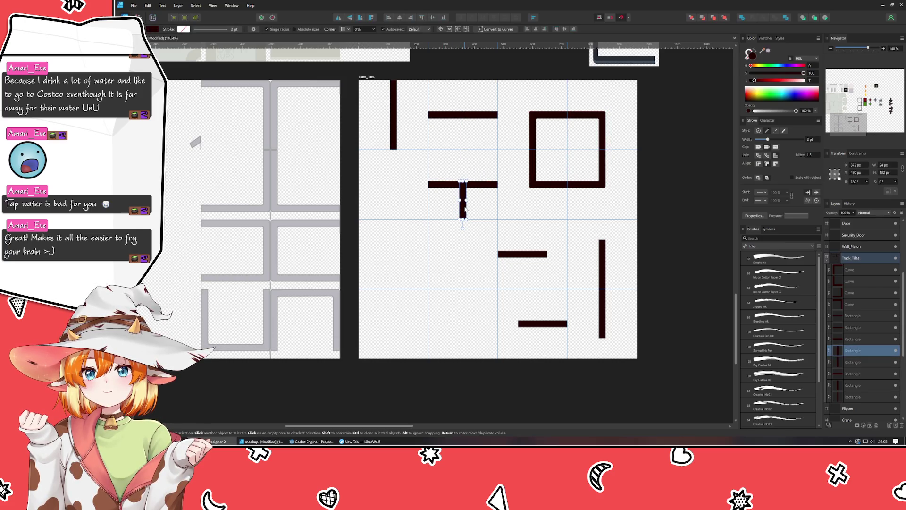
shift+click(476, 185)
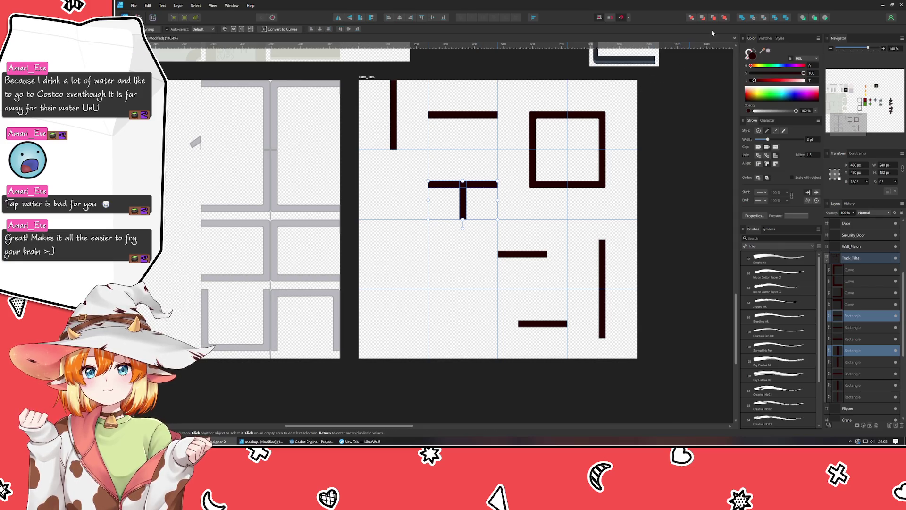
click(741, 17)
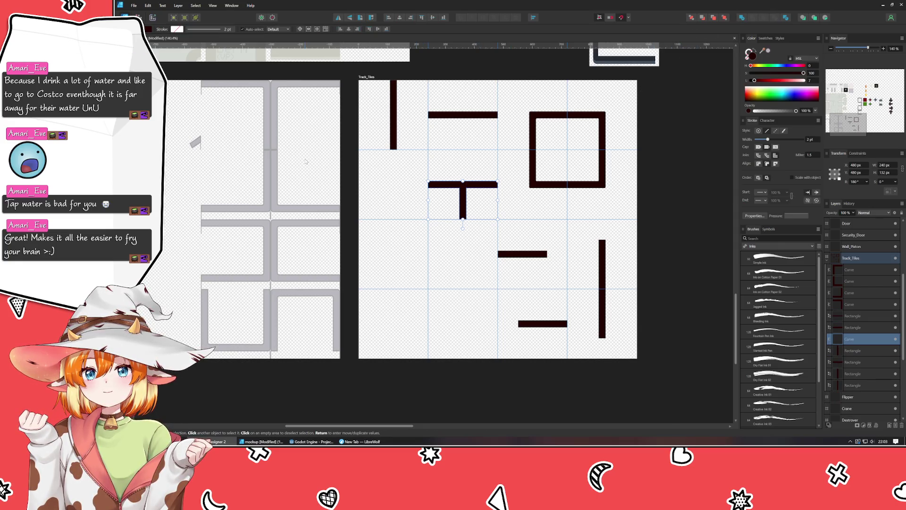
key(ctrl+j)
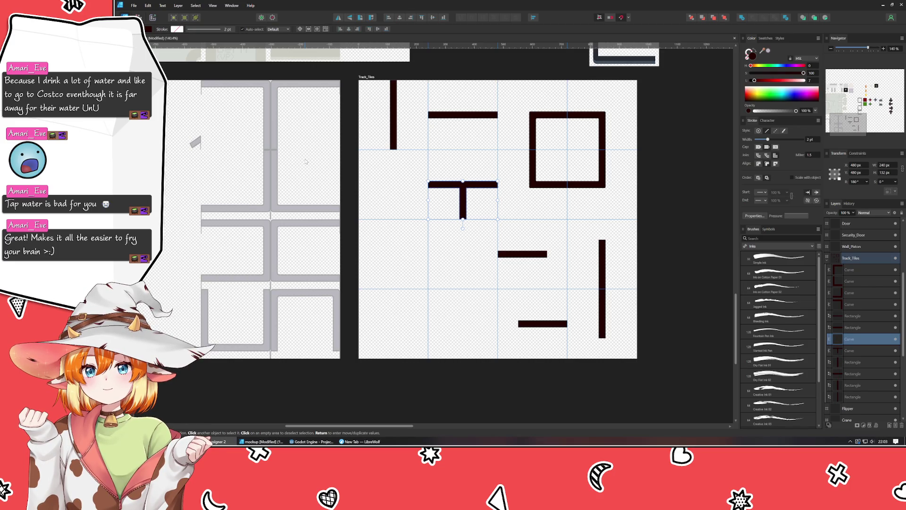
Move the T copy lower, rotate it a quarter turn, and duplicate it again
mouse_move(465, 198)
mouse_down()
mouse_move(466, 268)
mouse_move(432, 289)
mouse_move(414, 262)
mouse_up()
mouse_move(463, 277)
mouse_down()
mouse_move(448, 261)
mouse_move(446, 296)
mouse_up()
key(ctrl+j)
click(446, 296)
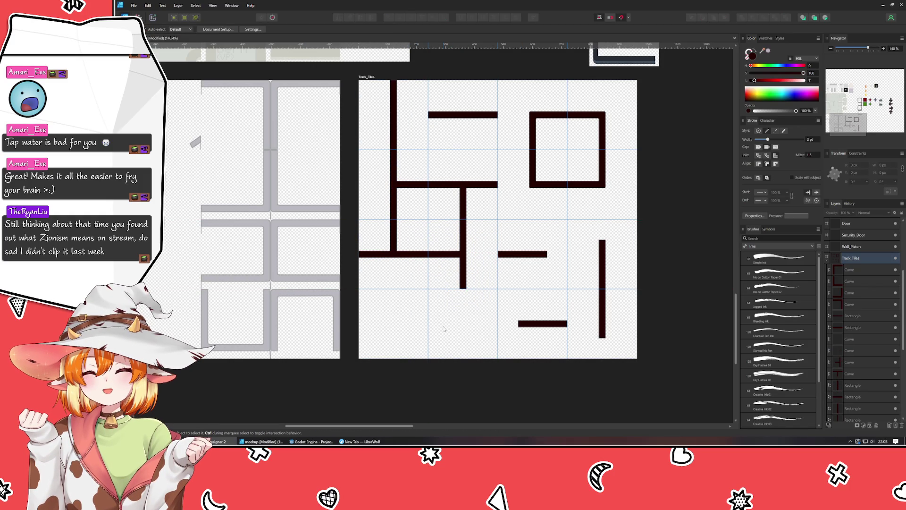
Move the T down a tile and combine it with the short horizontal bar into a cross
click(465, 257)
drag(466, 255, 461, 329)
click(545, 325)
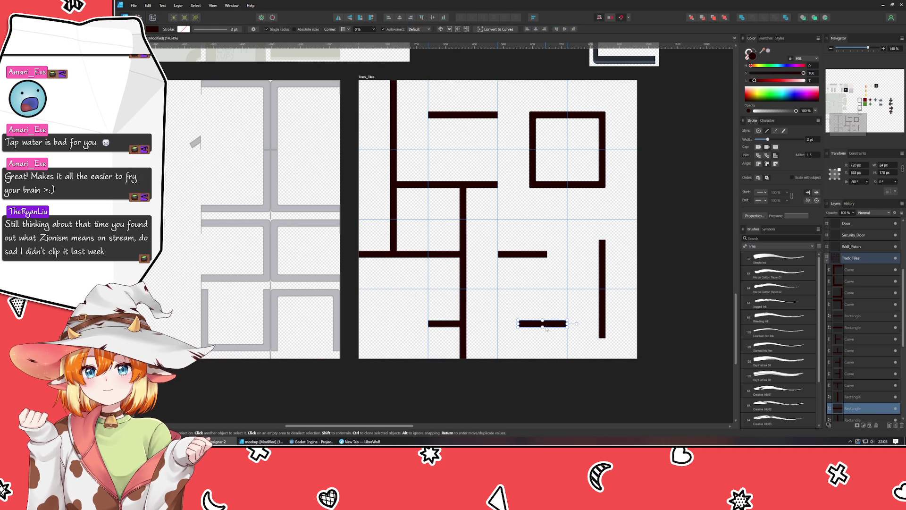
mouse_move(546, 329)
mouse_down()
mouse_move(461, 329)
mouse_move(477, 329)
mouse_up()
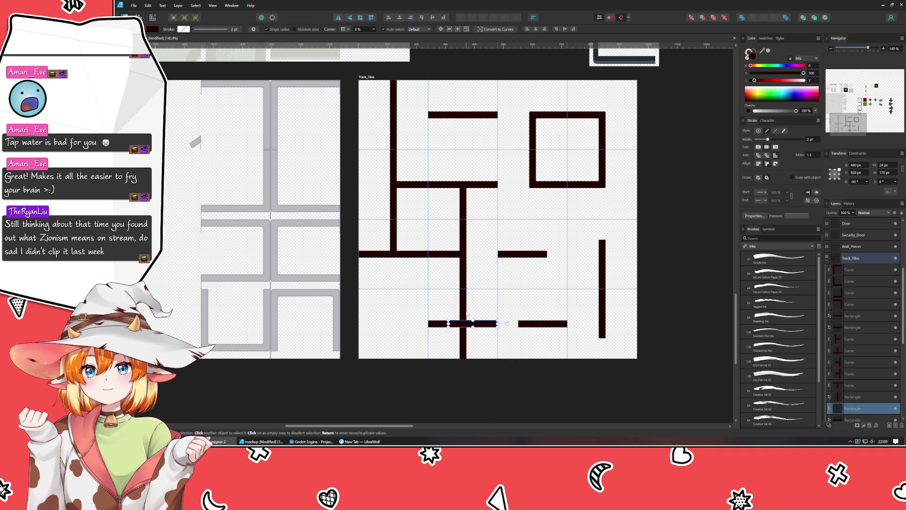
shift+click(467, 312)
click(696, 19)
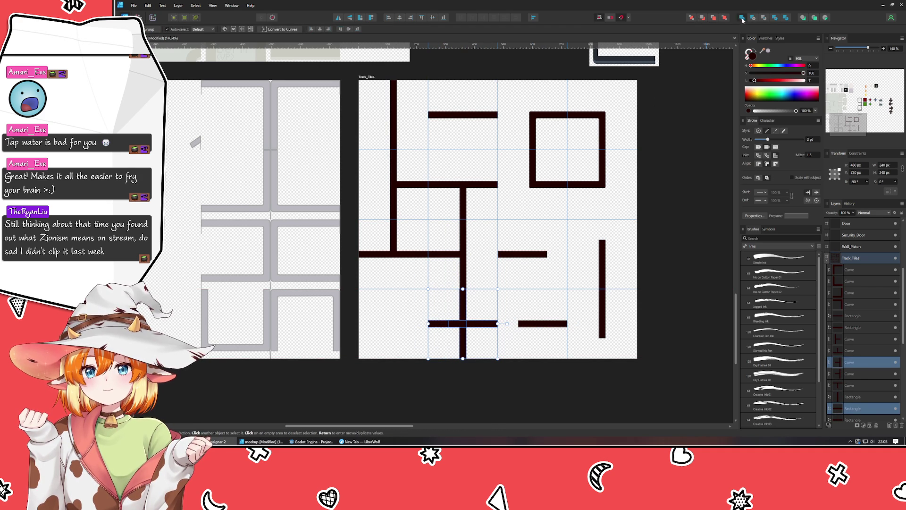
click(708, 203)
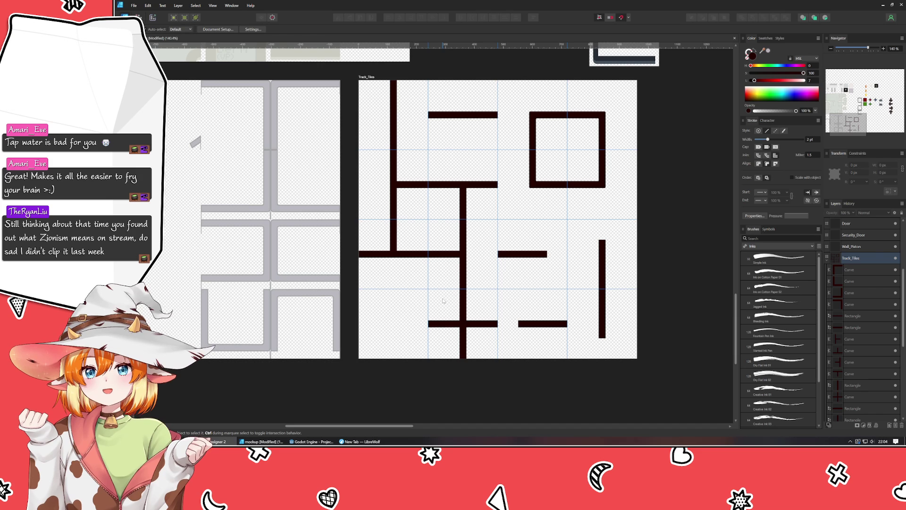
Rearrange pieces: a wall into the bottom-left tile, rotated T to middle, cross to the left cell
drag(459, 248, 393, 323)
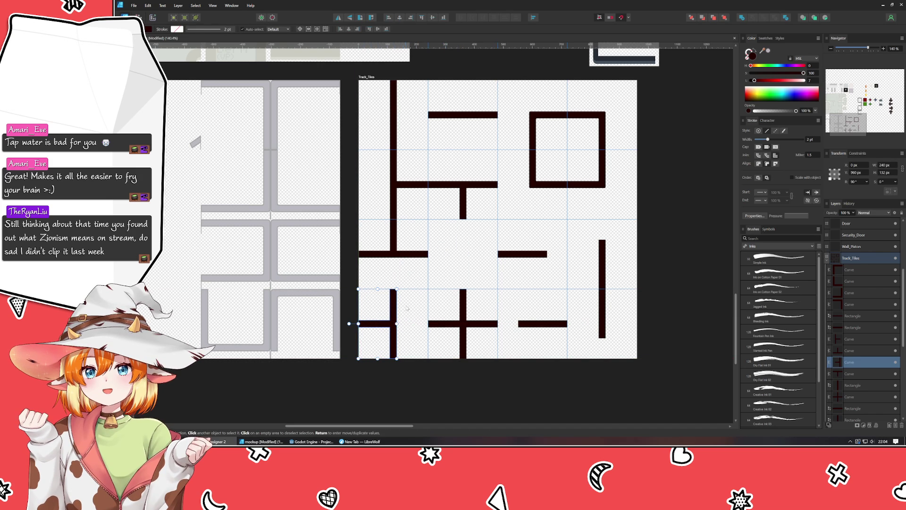
click(406, 312)
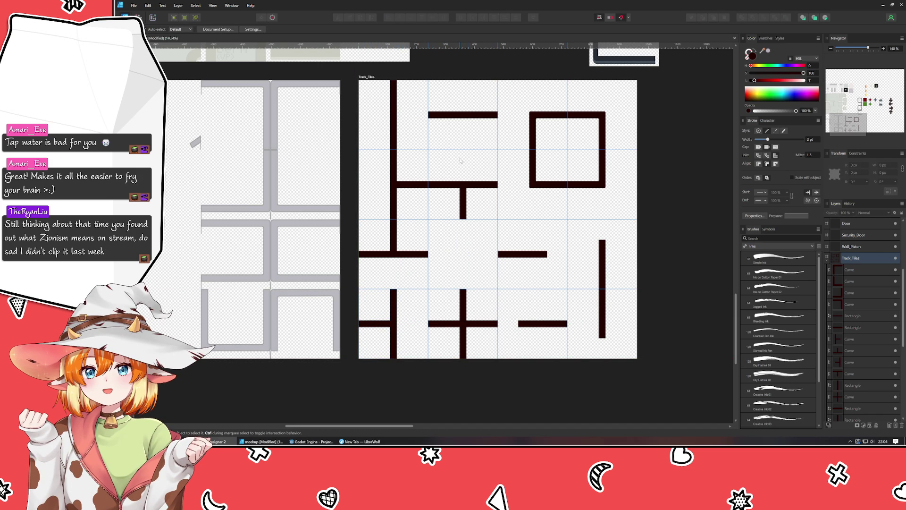
mouse_move(463, 116)
mouse_down()
mouse_move(490, 144)
mouse_move(400, 277)
mouse_move(463, 155)
mouse_move(462, 121)
mouse_up()
mouse_move(392, 183)
mouse_down()
mouse_move(464, 267)
mouse_move(464, 256)
mouse_up()
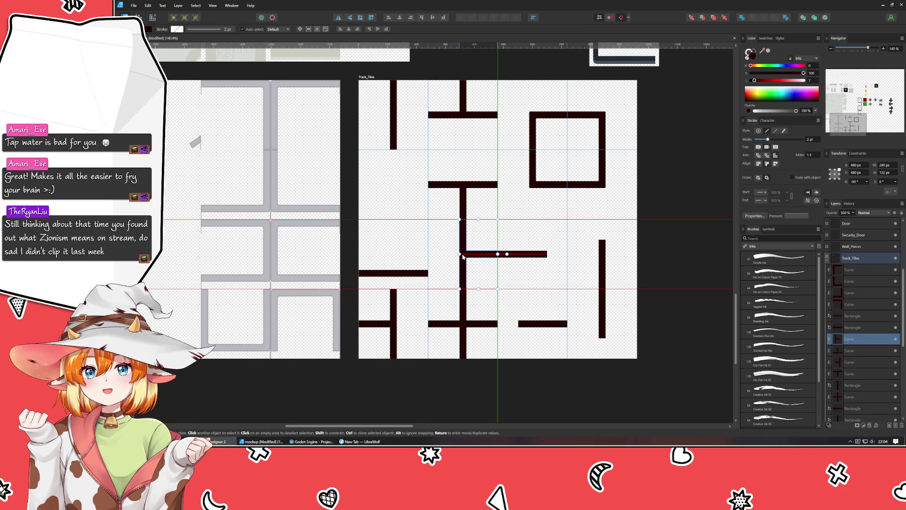
drag(466, 325, 390, 220)
Shift the bottom-left T piece right and move the top wall piece to the bottom-left
click(373, 324)
drag(395, 323, 466, 325)
key(ctrl+z)
drag(373, 324, 443, 327)
click(374, 323)
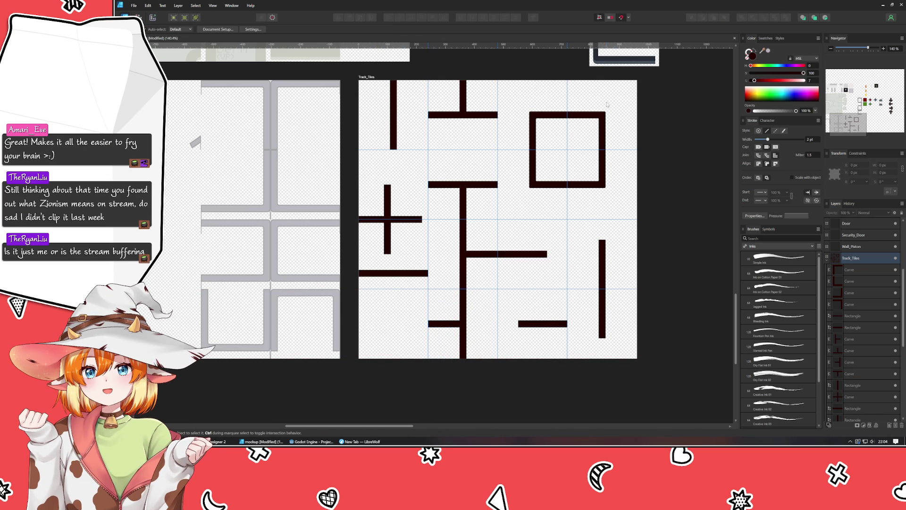
drag(469, 115, 409, 329)
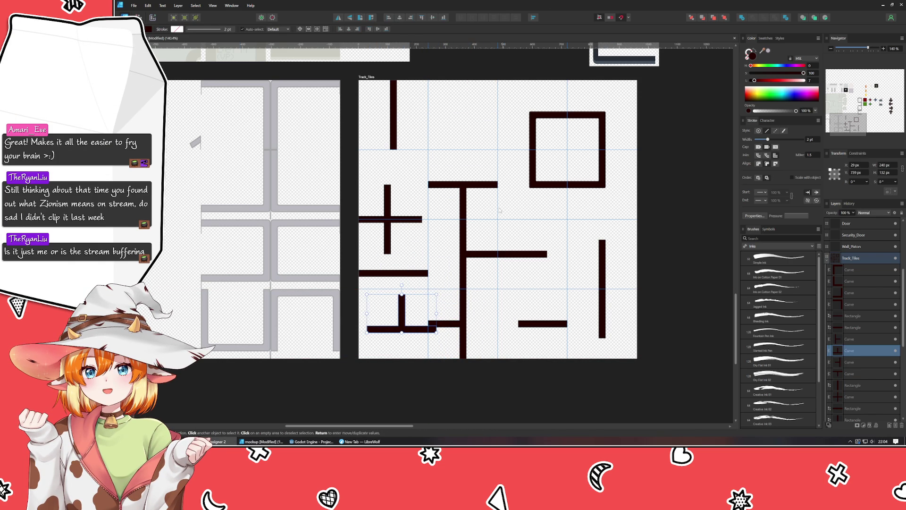
Select the three curves forming the T and move them up one tile
click(463, 210)
shift+click(463, 257)
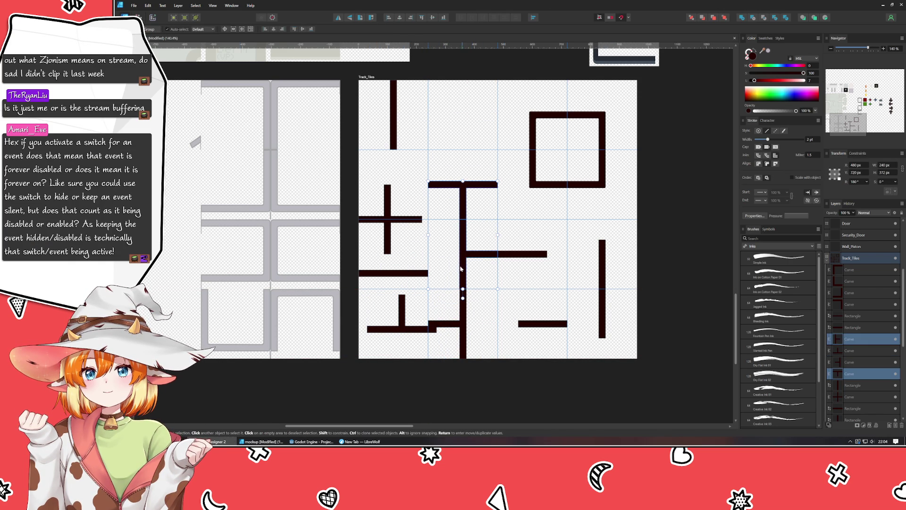
shift+click(461, 325)
click(462, 326)
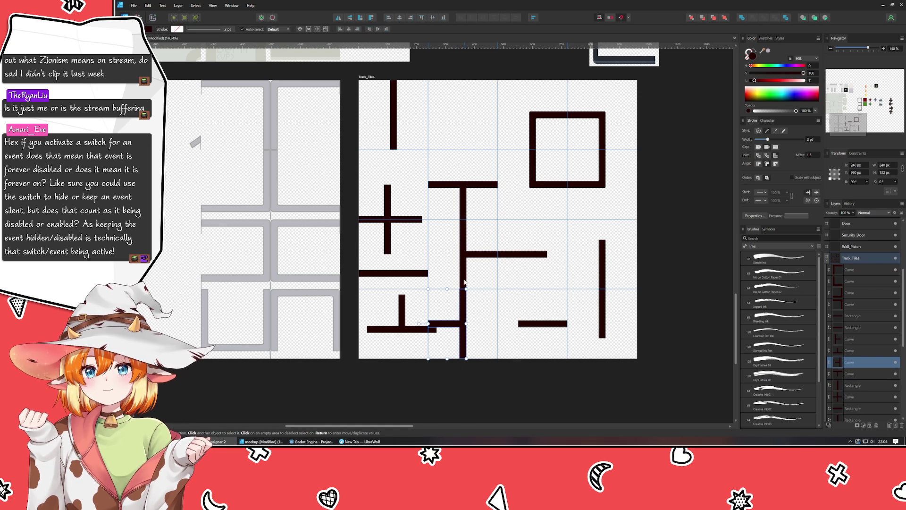
shift+click(468, 263)
shift+click(446, 324)
drag(464, 245, 461, 174)
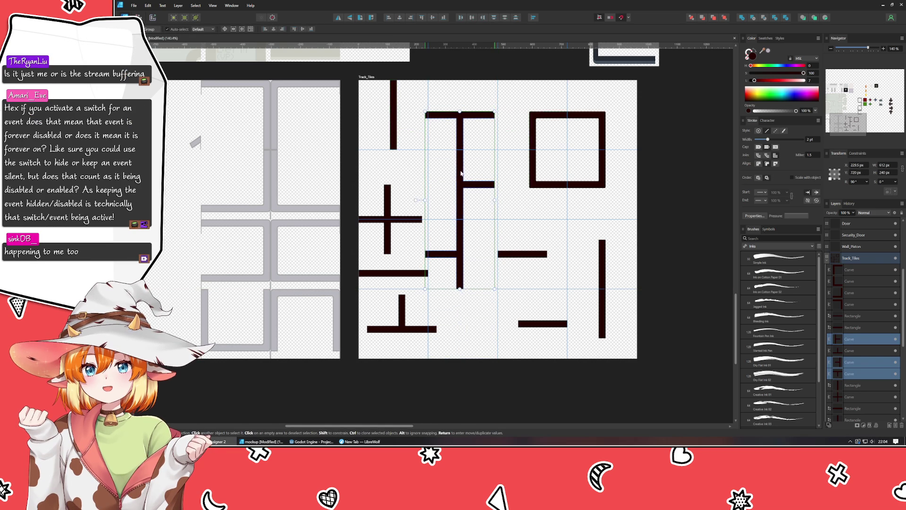
drag(462, 175, 461, 175)
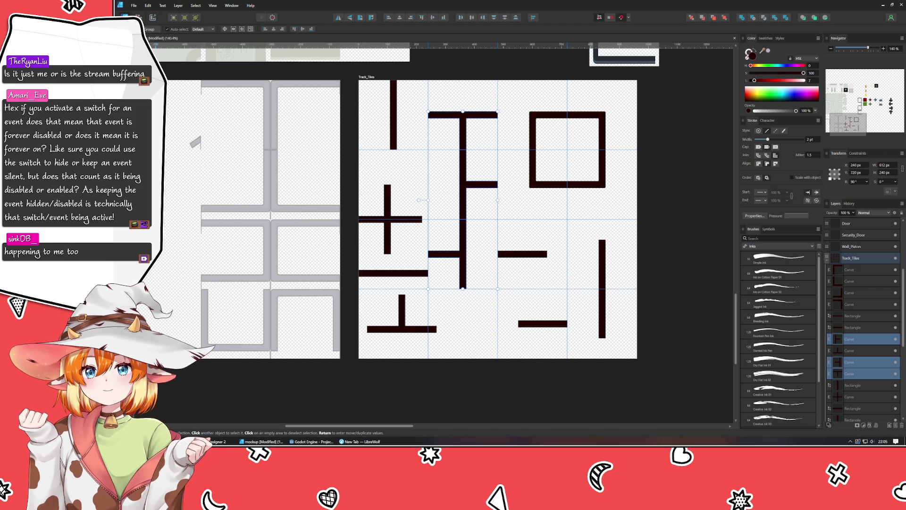
click(399, 411)
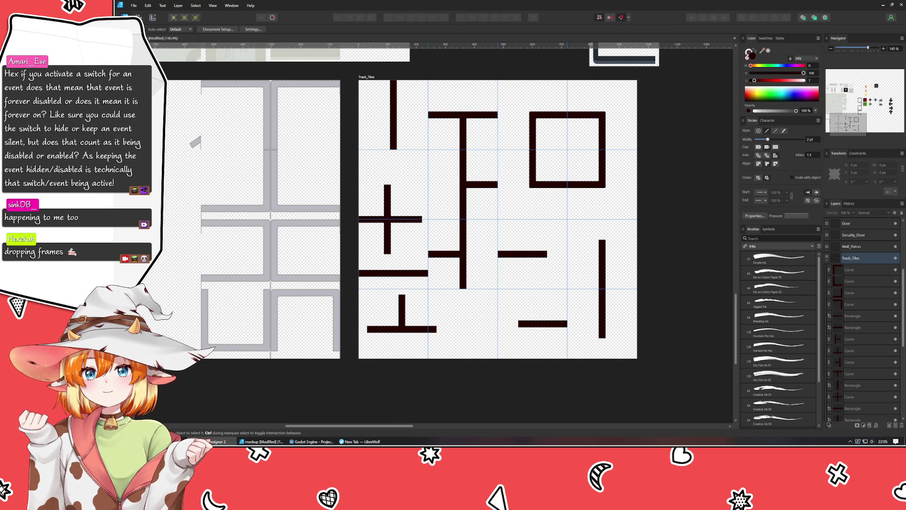
key(ctrl+Tab)
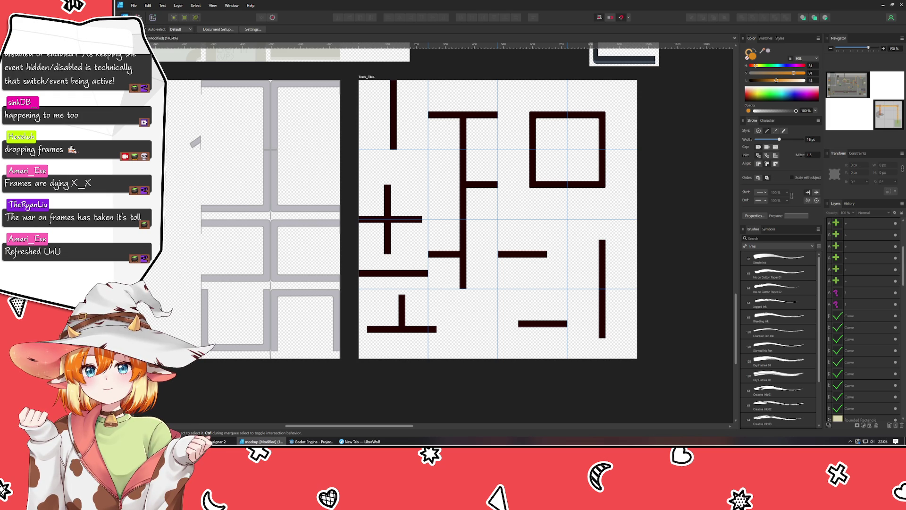
Return to the sprite sheet with the ⊥ piece sitting under the long vertical bar
key(ctrl+z)
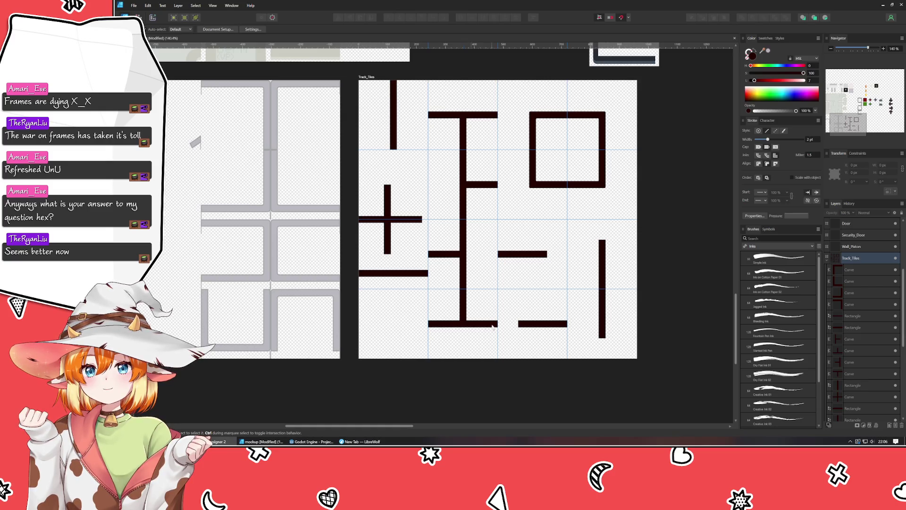
Swap the cross and horizontal bar, raising the bar to the upper-left cell and the cross to middle-left
drag(396, 217, 400, 321)
click(392, 273)
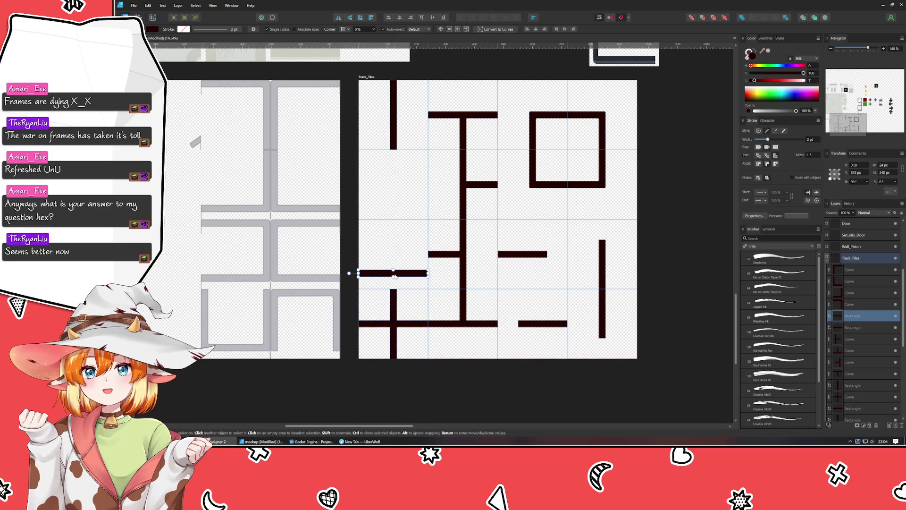
drag(392, 277, 392, 185)
click(392, 251)
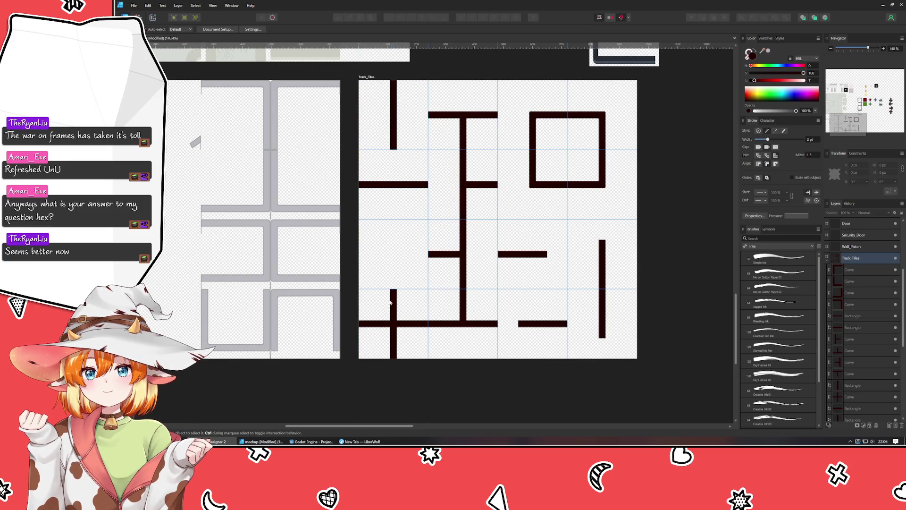
click(391, 332)
mouse_move(393, 336)
mouse_down()
mouse_move(373, 324)
mouse_move(376, 265)
mouse_move(393, 265)
mouse_up()
click(476, 308)
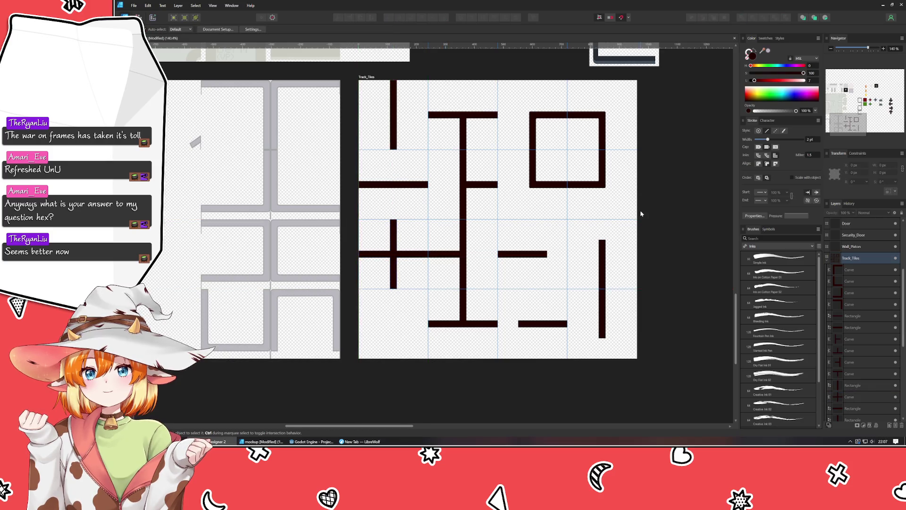
Try raising the short bars beside the square, undo, and drop the middle-left shape into the bottom-left tile
drag(641, 213, 607, 244)
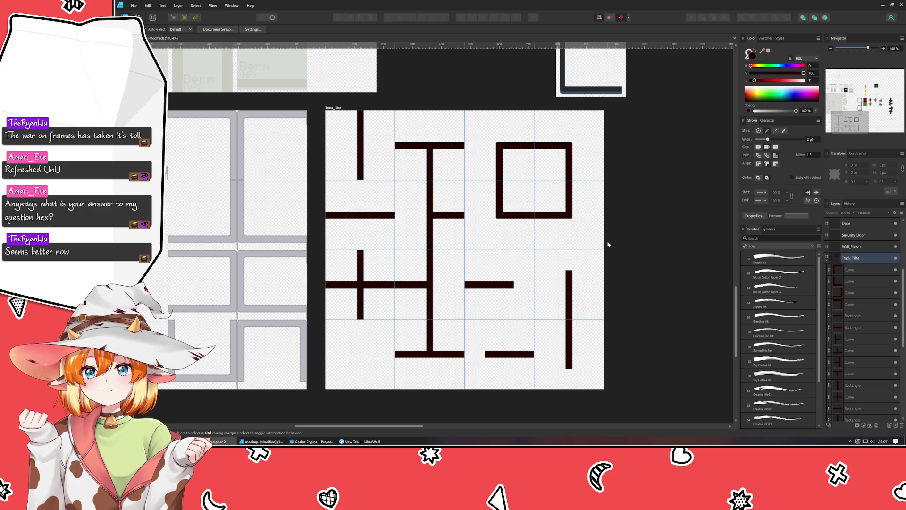
drag(477, 287, 563, 245)
mouse_move(489, 286)
mouse_down()
mouse_move(560, 246)
mouse_move(571, 250)
mouse_up()
mouse_move(502, 351)
mouse_down()
mouse_move(615, 210)
mouse_move(593, 219)
mouse_up()
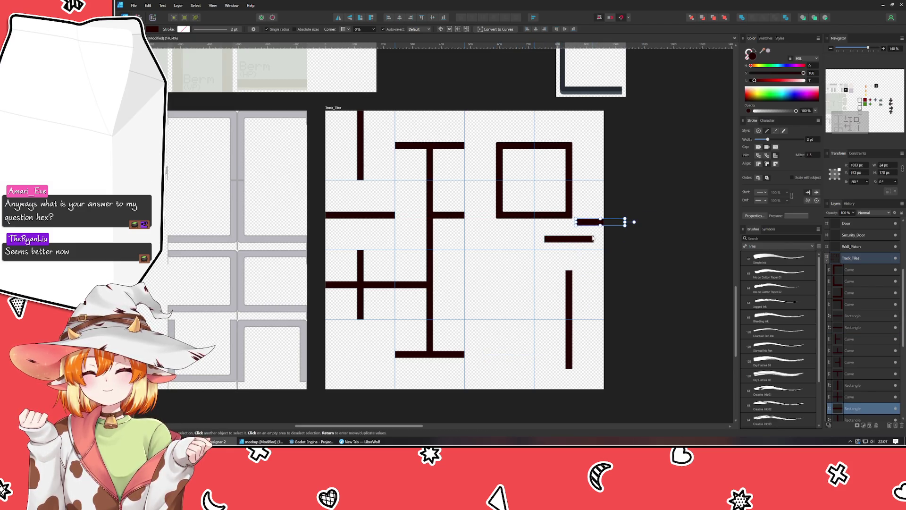
key(ctrl+z)
key(ctrl+z)
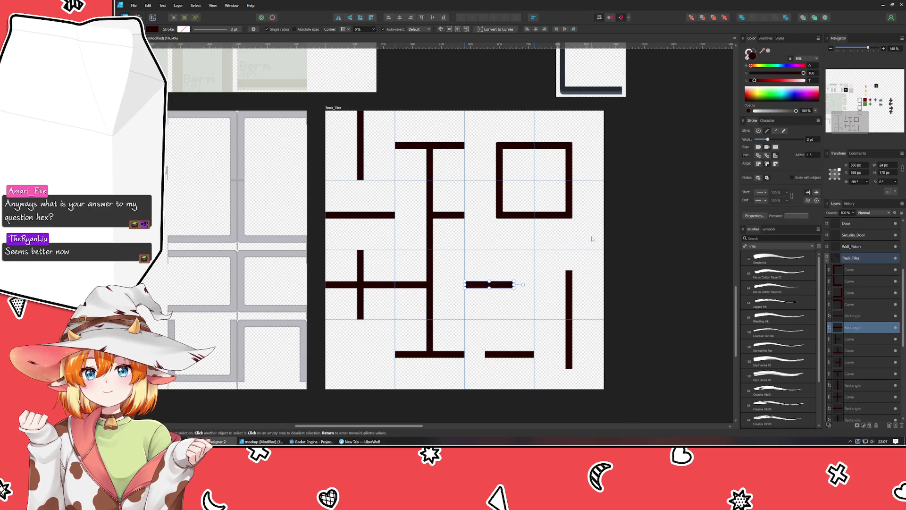
click(532, 262)
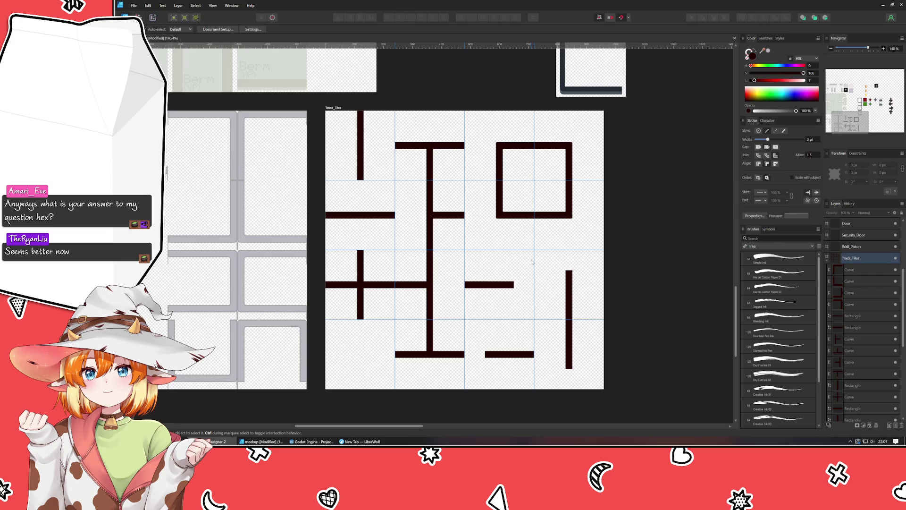
mouse_move(365, 285)
mouse_down()
mouse_move(334, 202)
mouse_move(429, 188)
mouse_move(360, 384)
mouse_move(359, 362)
mouse_up()
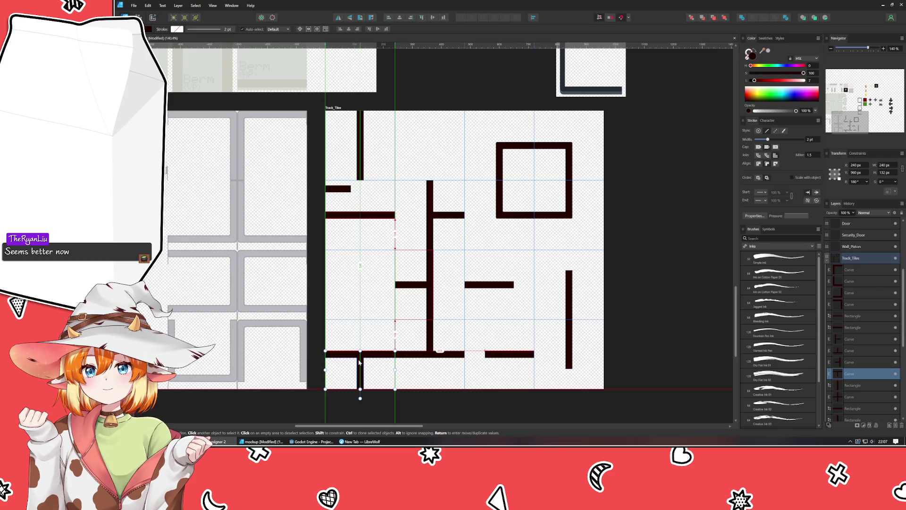
Snap the ├, ┬ and ┤ junction pieces into the middle-left and lower-left Track_Tiles cells
drag(436, 216, 367, 285)
click(435, 362)
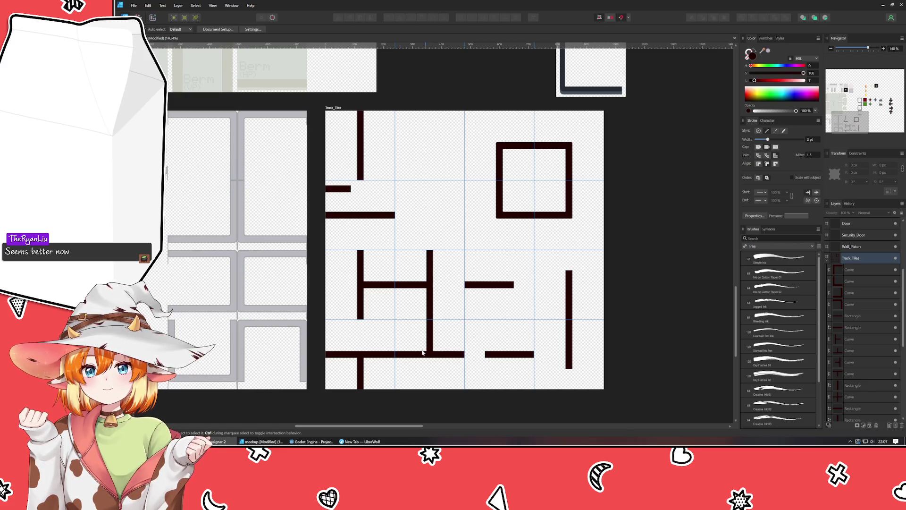
mouse_move(364, 357)
mouse_down()
mouse_move(467, 270)
mouse_move(433, 281)
mouse_move(449, 320)
mouse_move(371, 362)
mouse_up()
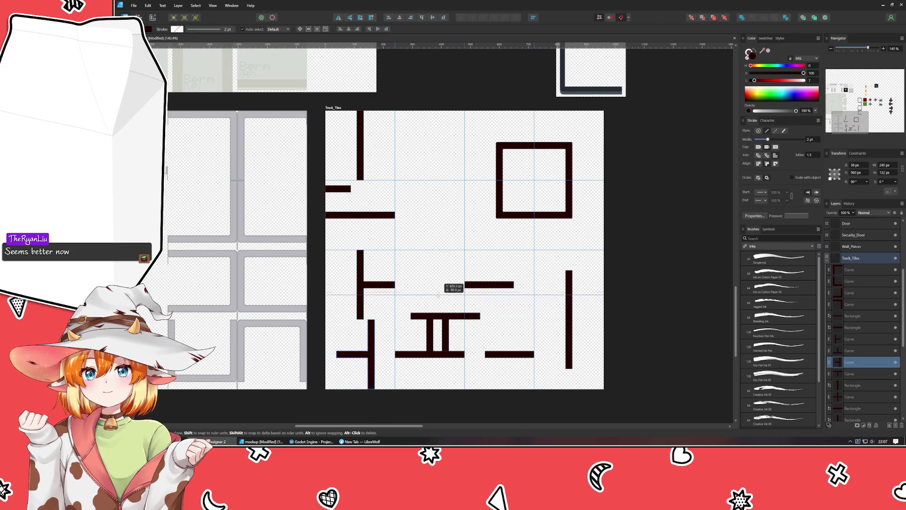
mouse_move(443, 331)
mouse_down()
mouse_move(424, 297)
mouse_move(432, 302)
mouse_up()
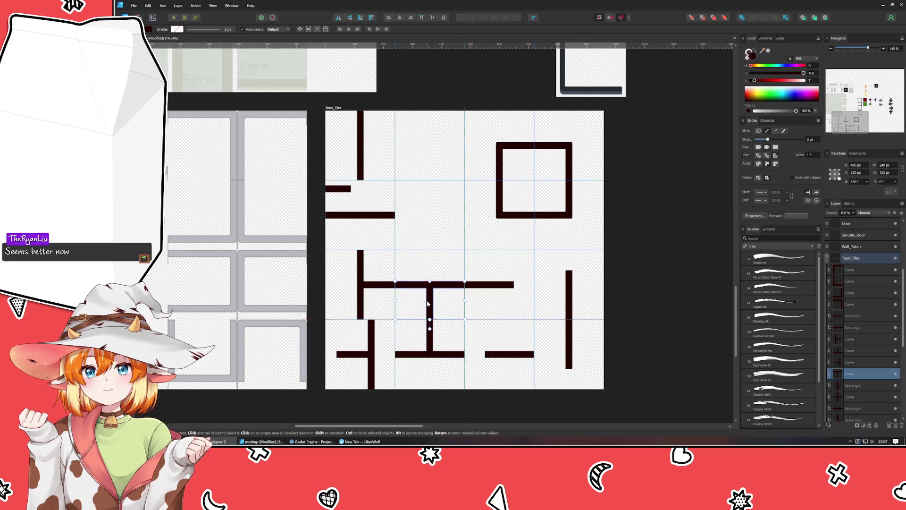
drag(372, 368, 360, 368)
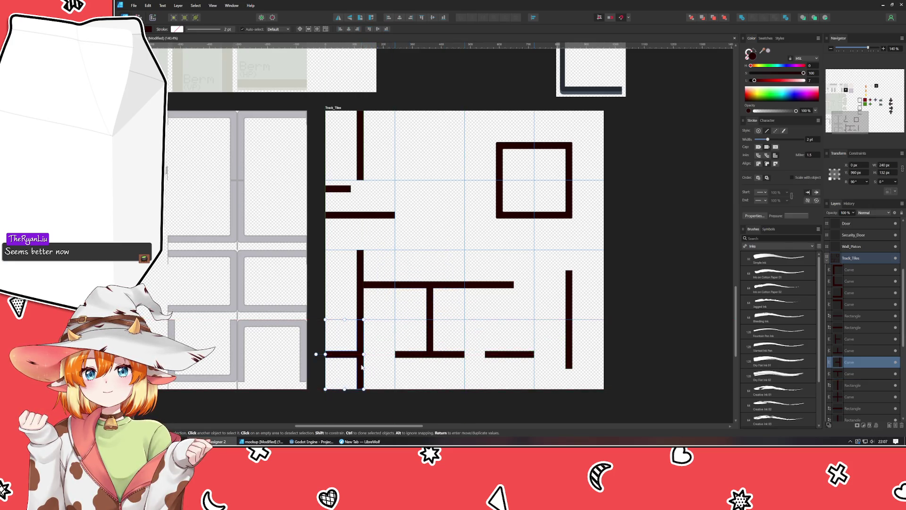
click(466, 417)
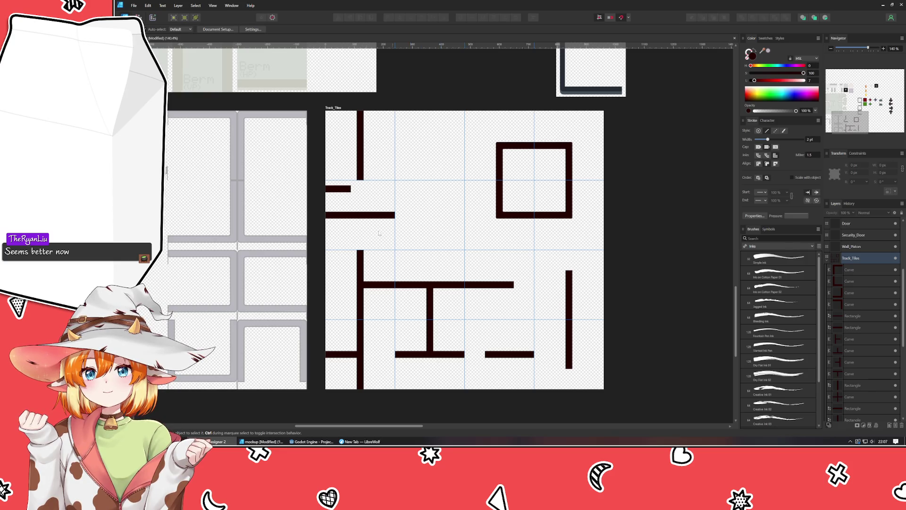
Place the cross in the second-row cell and the short horizontal bar in the top row above it
mouse_move(340, 190)
mouse_down()
mouse_move(437, 208)
mouse_move(442, 220)
mouse_up()
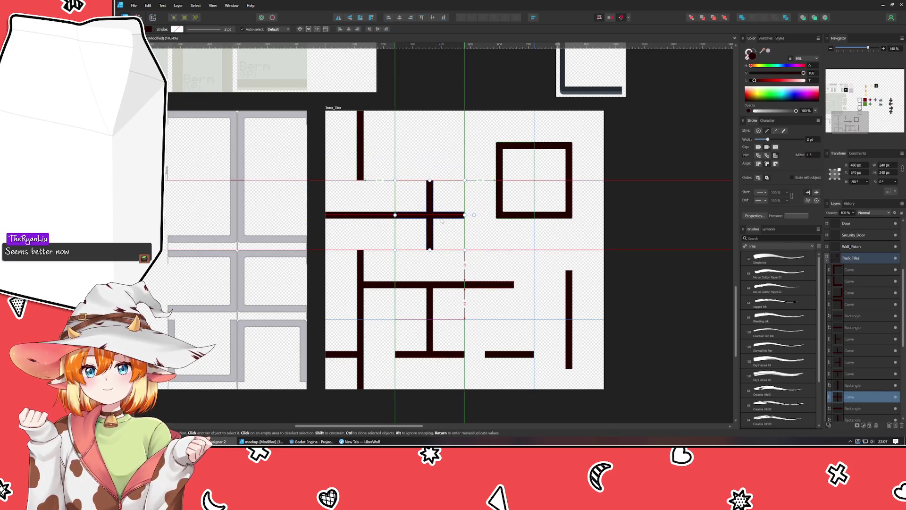
drag(362, 219, 432, 147)
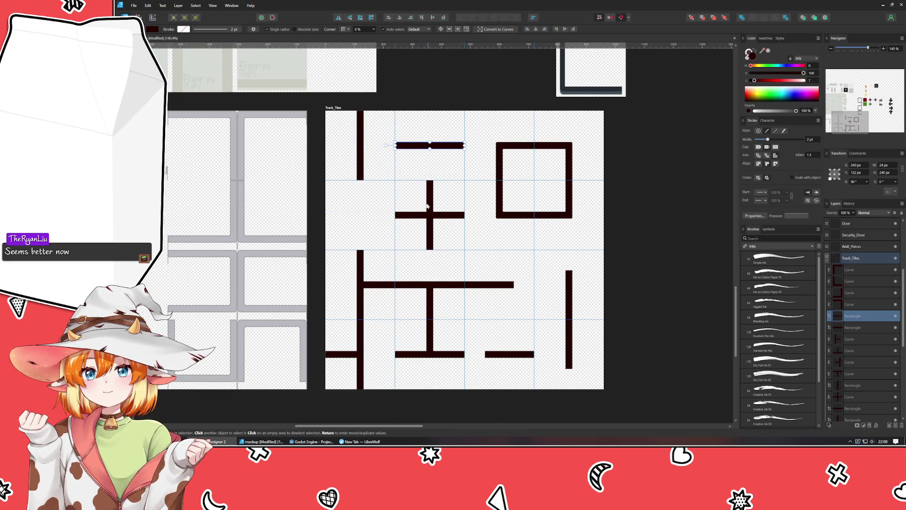
click(429, 224)
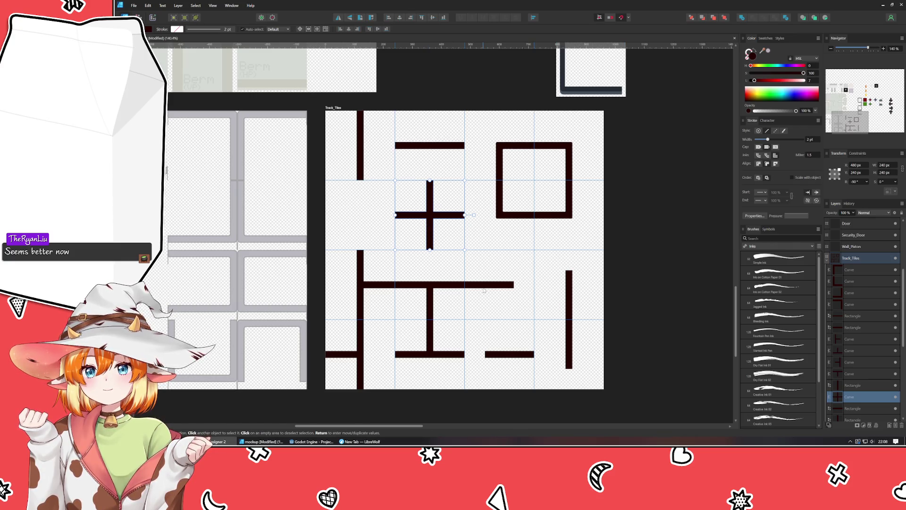
click(666, 314)
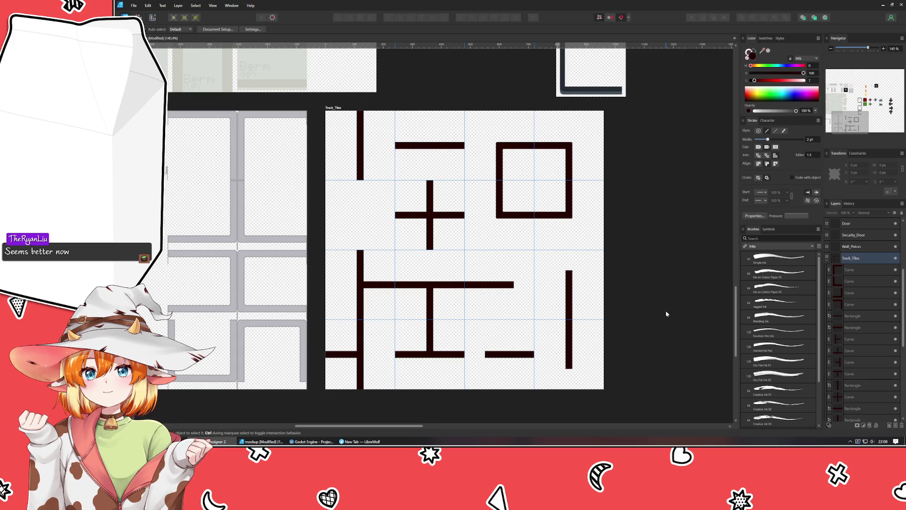
Zoom out until Track_Tiles and all the other sprite artboards are visible together
scroll(632, 264, down, 2)
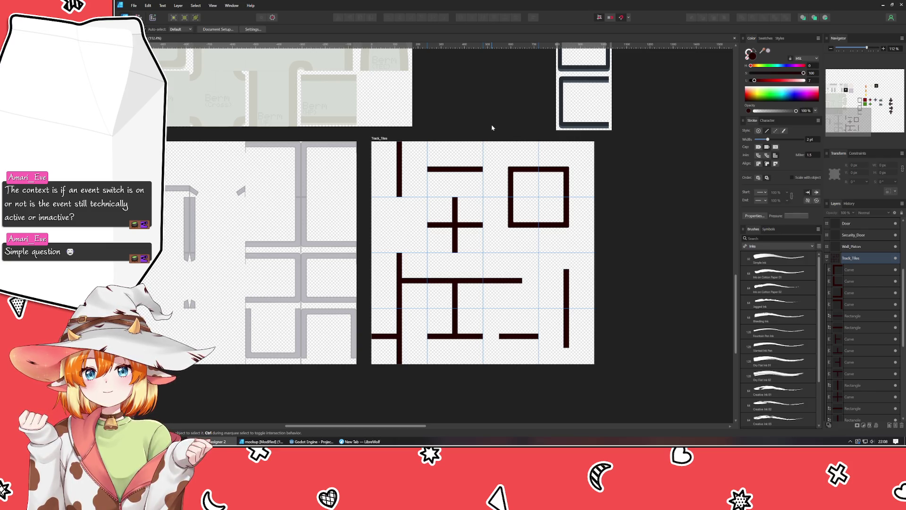
scroll(440, 270, down, 5)
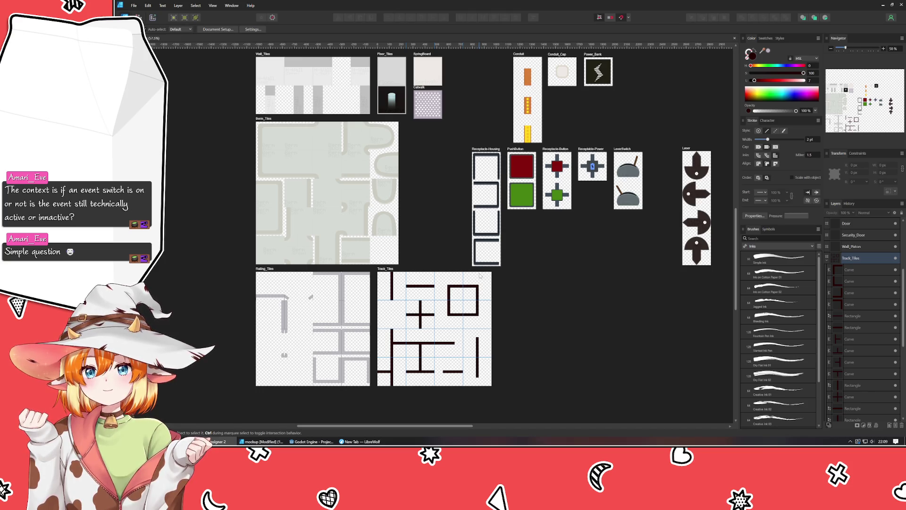
Shift the Conduit, Receptacle and LeverSwitch artboards slightly to the right
mouse_move(541, 296)
mouse_down()
mouse_move(494, 363)
mouse_move(461, 377)
mouse_up()
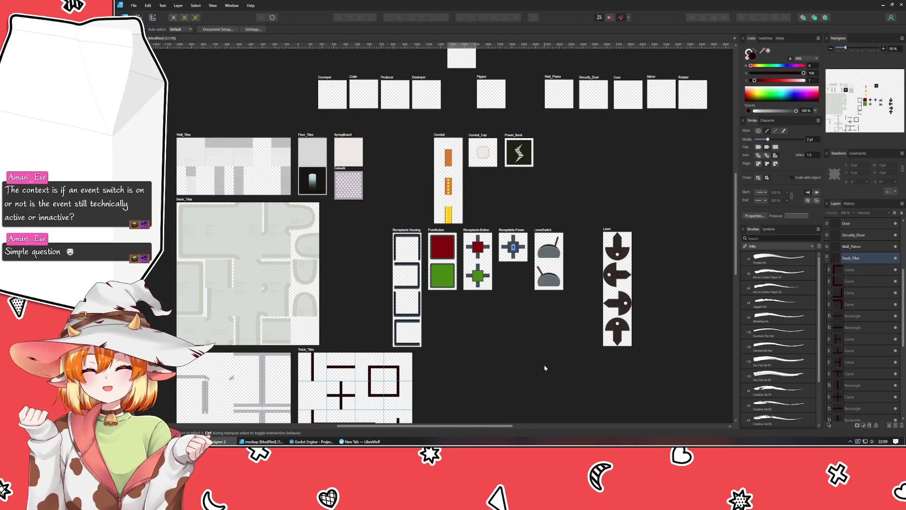
mouse_move(379, 223)
mouse_down()
mouse_move(572, 354)
mouse_move(404, 137)
mouse_move(390, 137)
mouse_move(385, 233)
mouse_move(606, 358)
mouse_move(593, 354)
mouse_up()
drag(478, 313, 517, 312)
Move the Laser artboard upward toward the top row, away from the receptacles
click(607, 229)
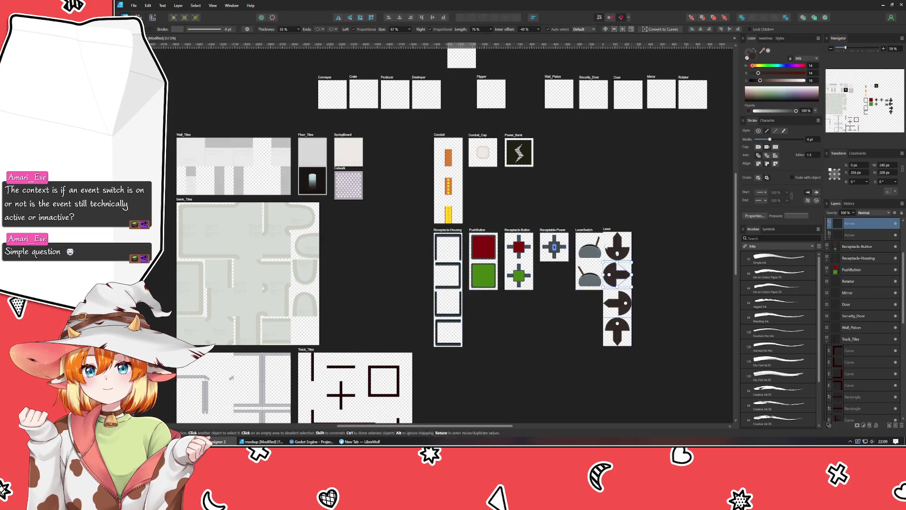
mouse_move(606, 229)
mouse_down()
mouse_move(619, 231)
mouse_move(606, 146)
mouse_move(576, 113)
mouse_move(640, 116)
mouse_move(640, 133)
mouse_up()
click(597, 323)
Move the five receptacle and button artboards lower, then pan across the sprite sheet
mouse_move(631, 375)
mouse_down()
mouse_move(491, 263)
mouse_move(426, 229)
mouse_up()
mouse_move(482, 236)
mouse_down()
mouse_move(489, 264)
mouse_move(481, 265)
mouse_up()
drag(482, 227, 467, 251)
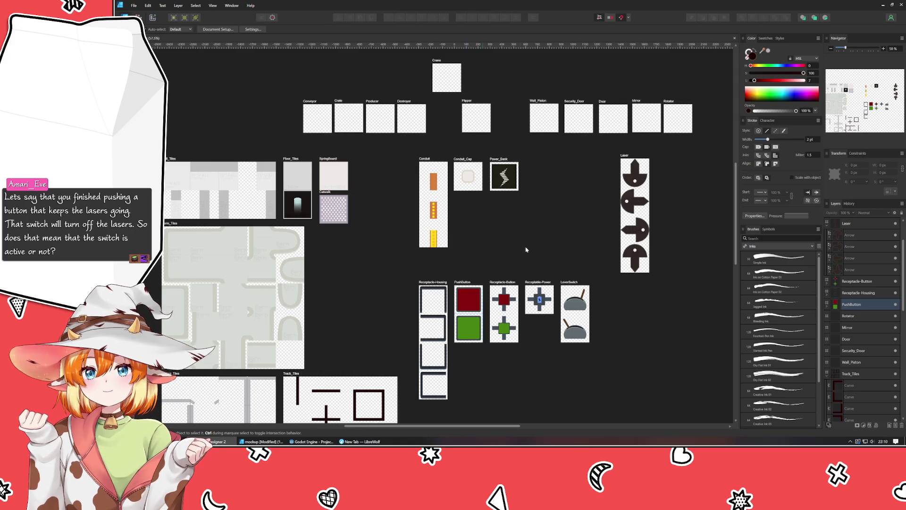
mouse_move(539, 158)
mouse_down()
mouse_move(420, 269)
mouse_move(433, 178)
mouse_move(414, 154)
mouse_up()
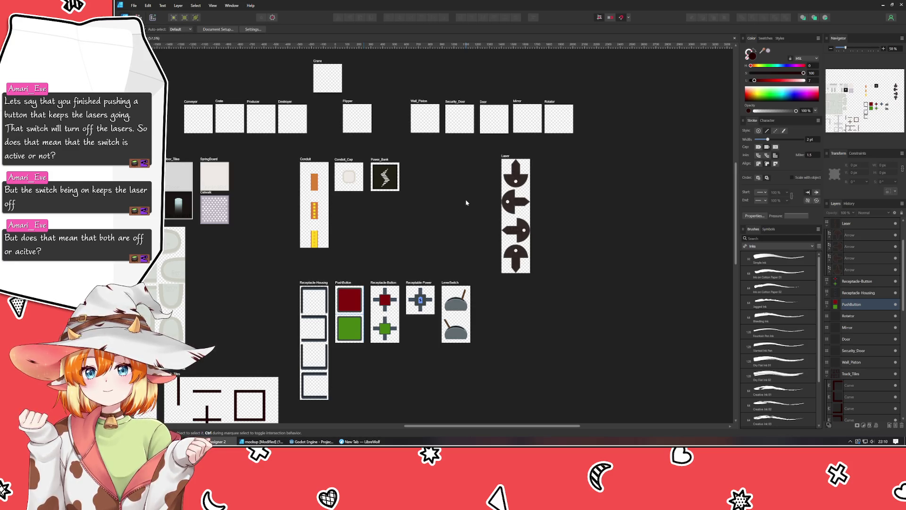
drag(466, 203, 544, 215)
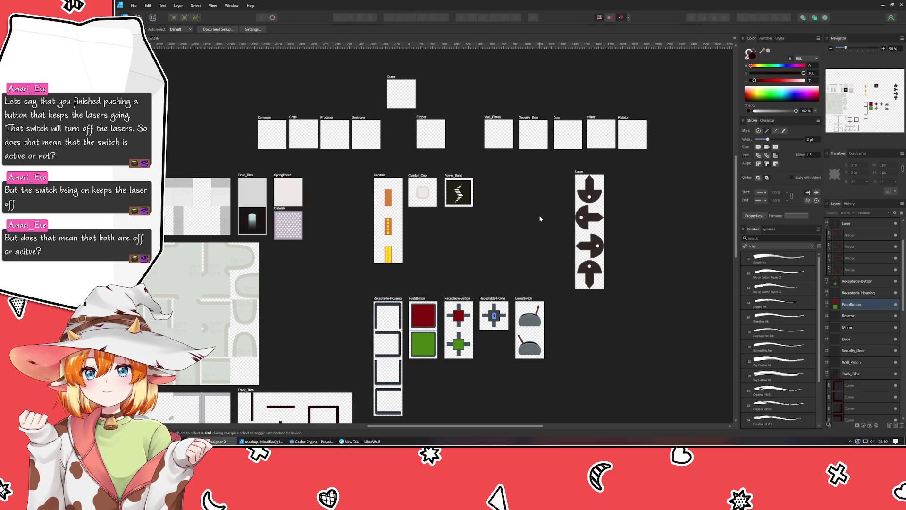
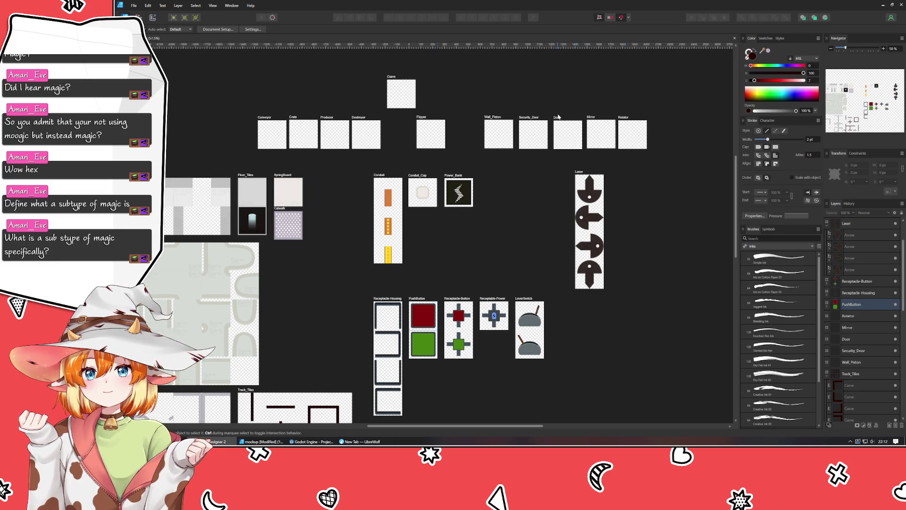
Drag the Door artboard out of the top row to sit beneath the Receptacle-Housing column
click(559, 118)
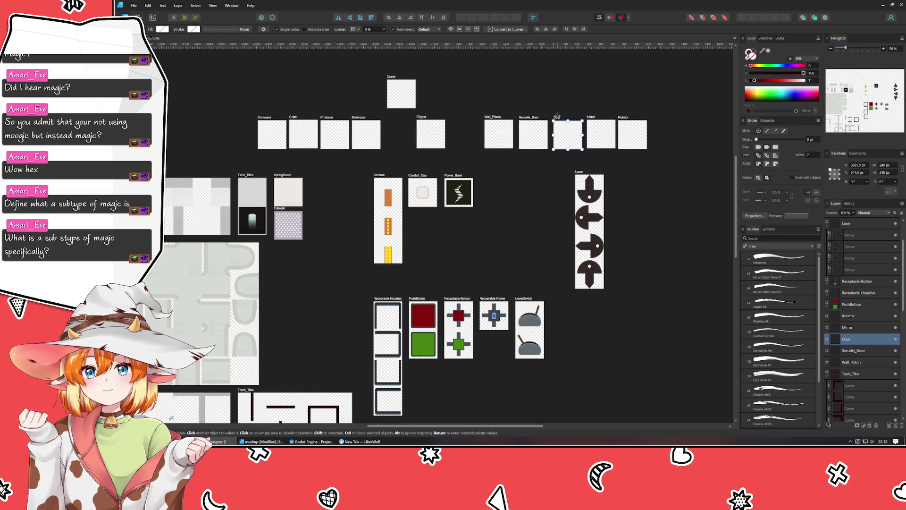
mouse_move(558, 118)
mouse_down()
mouse_move(615, 378)
mouse_move(590, 390)
mouse_move(566, 147)
mouse_move(552, 130)
mouse_up()
click(593, 118)
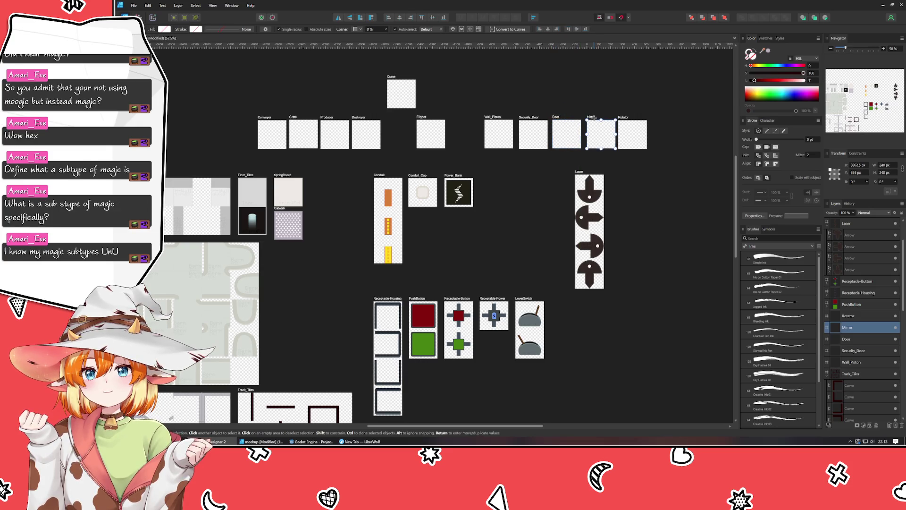
scroll(651, 259, down, 2)
scroll(651, 259, right, 1)
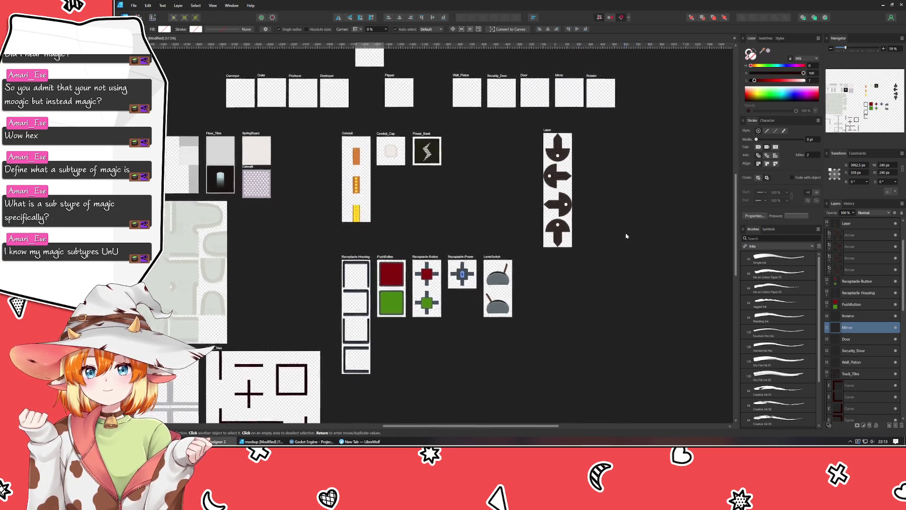
scroll(631, 277, up, 2)
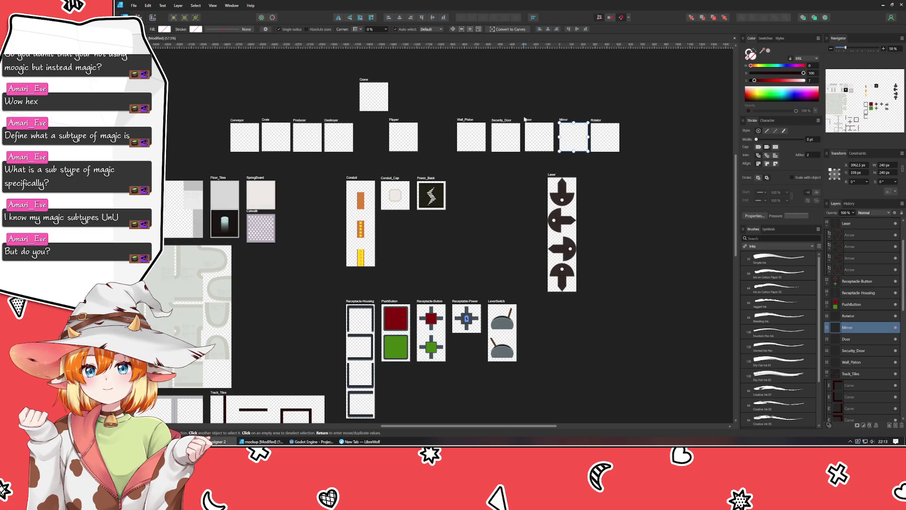
mouse_move(529, 121)
mouse_down()
mouse_move(552, 356)
mouse_move(413, 383)
mouse_up()
scroll(605, 225, down, 3)
scroll(604, 224, left, 2)
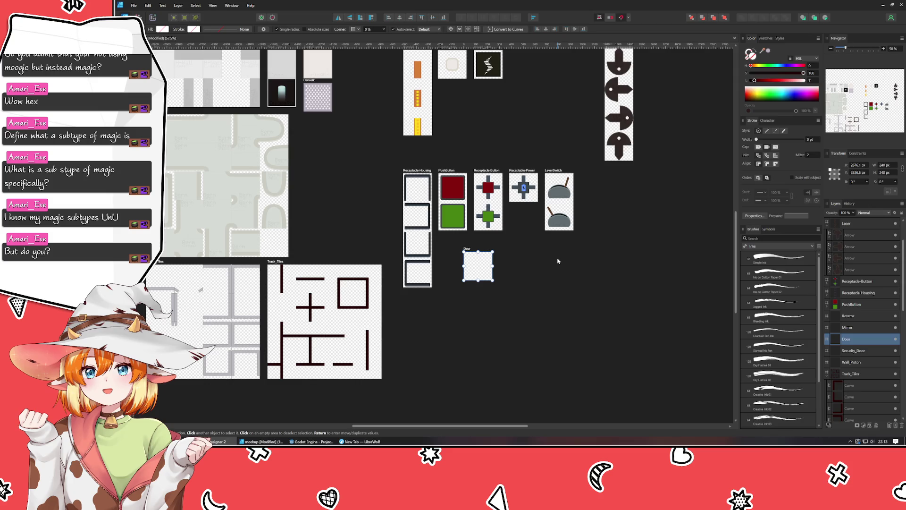
mouse_move(468, 248)
mouse_down()
mouse_move(427, 327)
mouse_move(477, 257)
mouse_move(411, 297)
mouse_up()
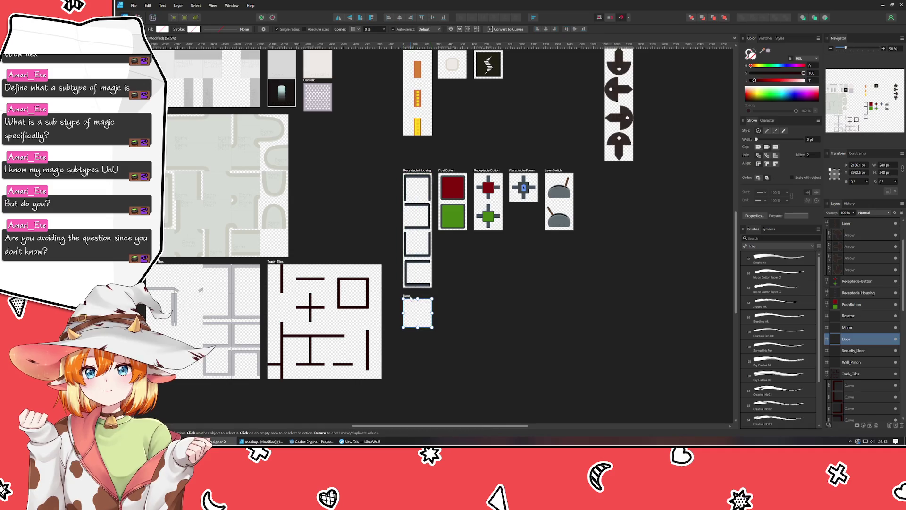
scroll(410, 311, up, 5)
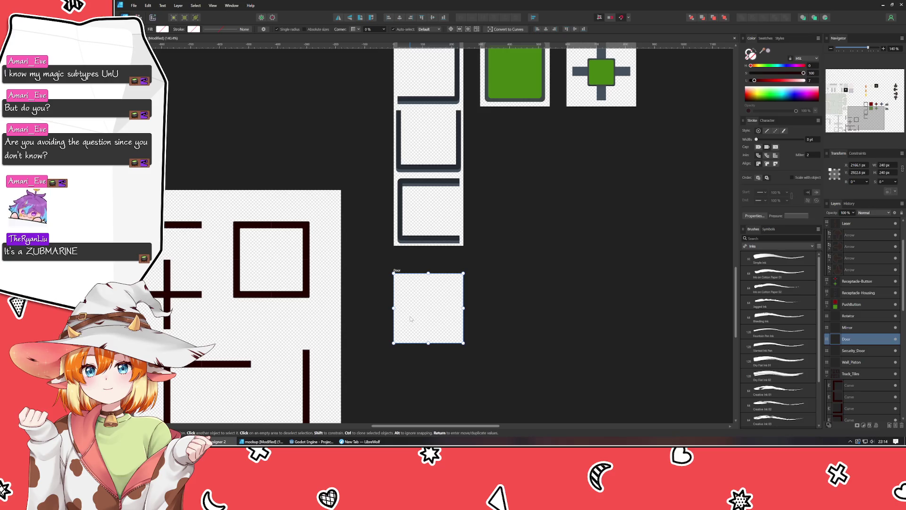
Draw a grey vertical door rectangle on the Door artboard with rotated 'Door (Vert)' text
click(661, 338)
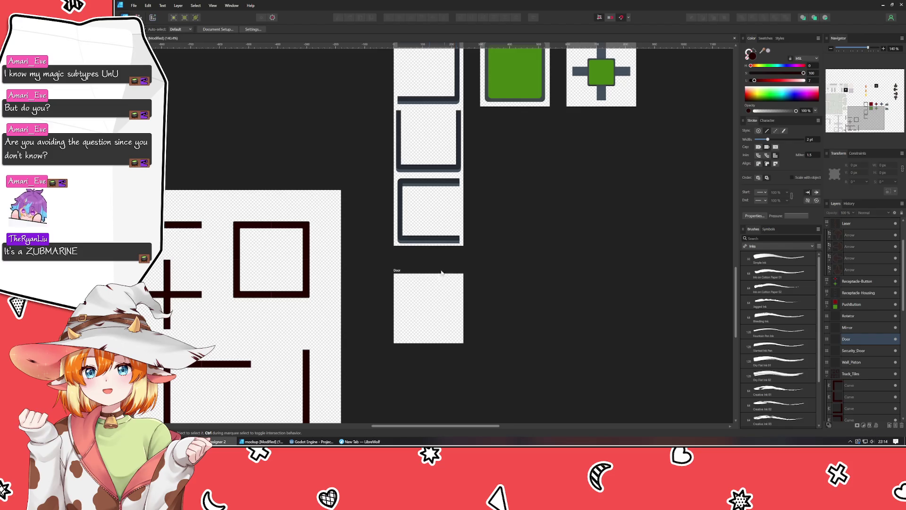
click(399, 272)
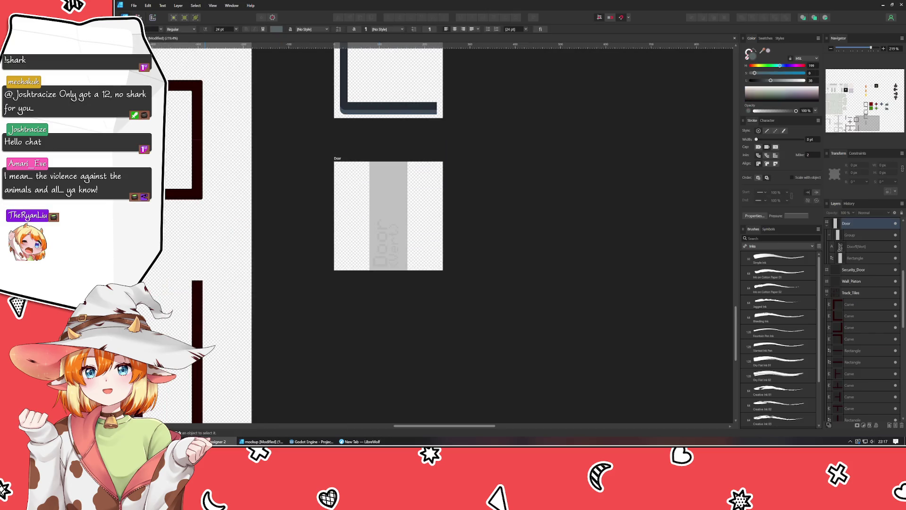
click(324, 139)
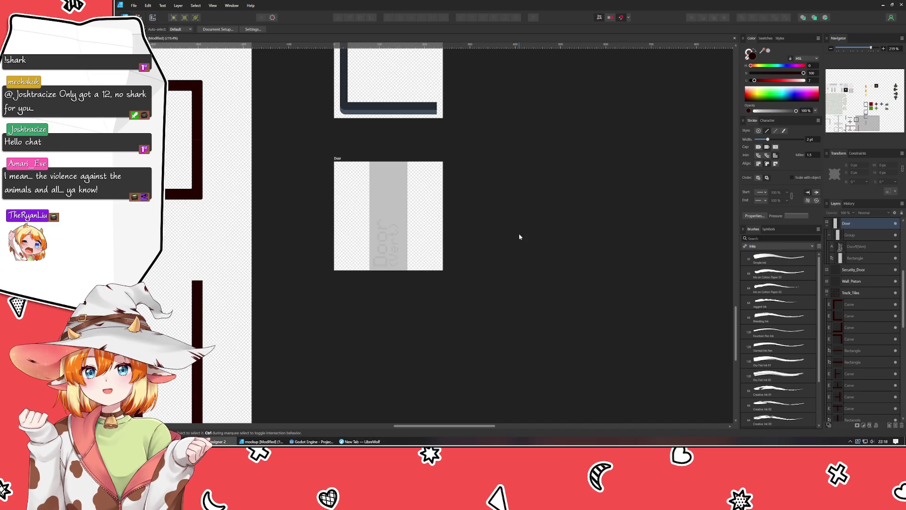
Fill the door rectangle inside the group with a dark gold colour
click(399, 196)
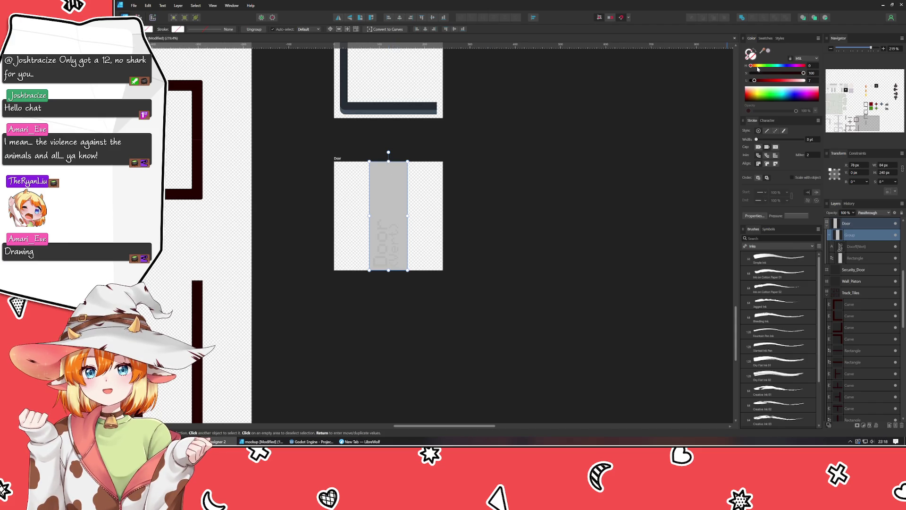
double_click(399, 188)
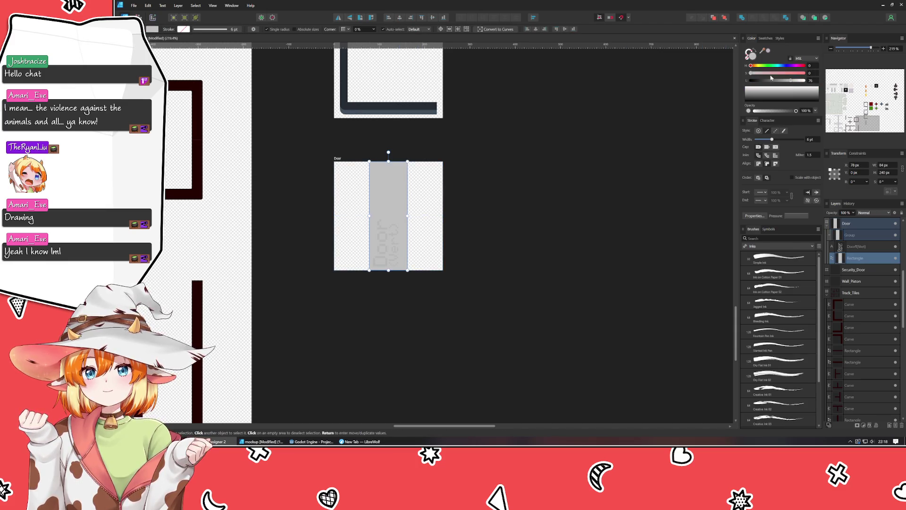
click(758, 66)
mouse_move(750, 73)
mouse_down()
mouse_move(790, 74)
mouse_move(762, 82)
mouse_move(766, 73)
mouse_move(795, 73)
mouse_move(765, 80)
mouse_move(756, 65)
mouse_up()
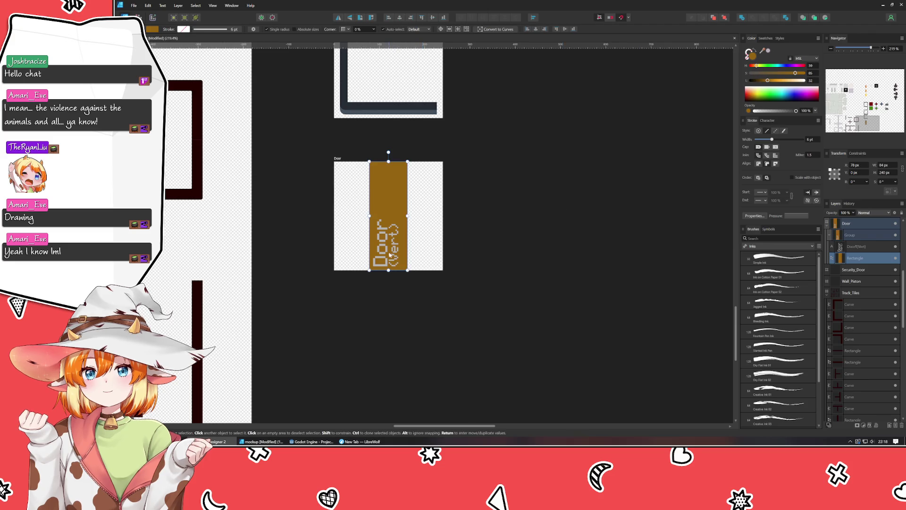
Give the Door (Vert) label a lighter gold fill at Lightness 40
key(ctrl+a)
drag(765, 53, 763, 55)
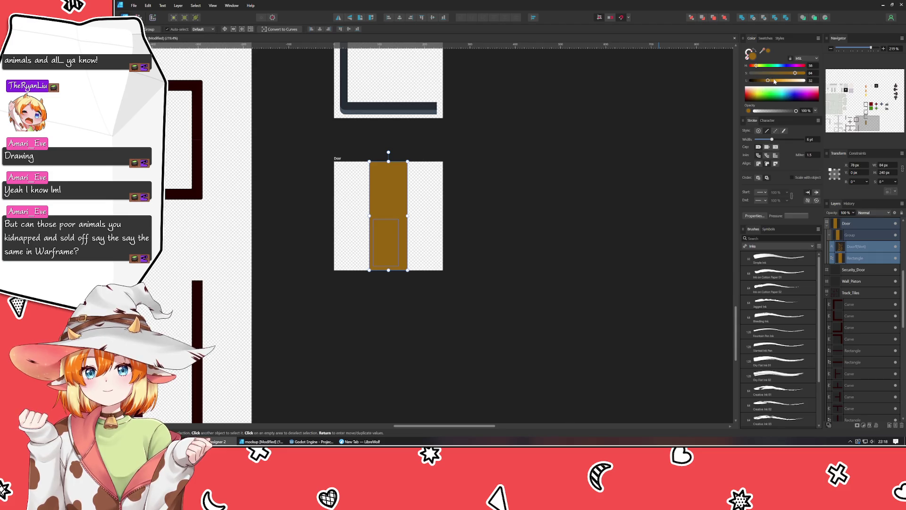
drag(768, 81, 775, 82)
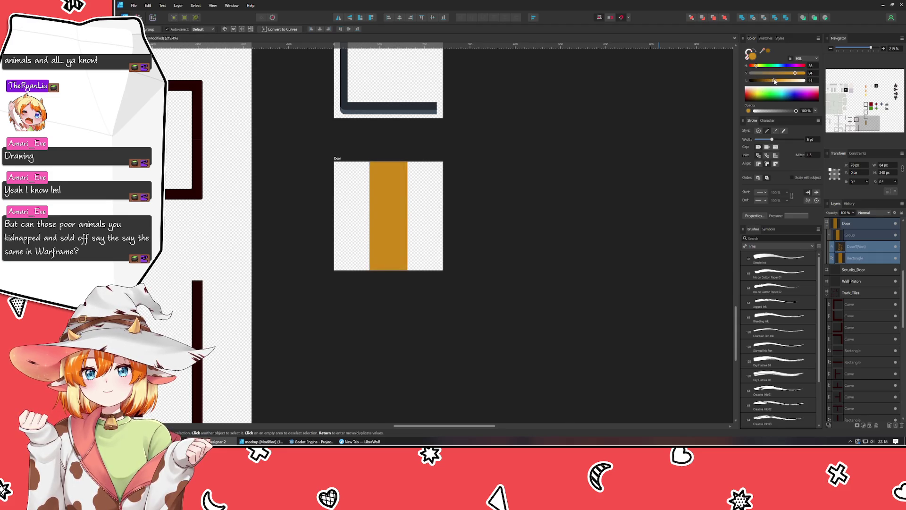
key(ctrl+z)
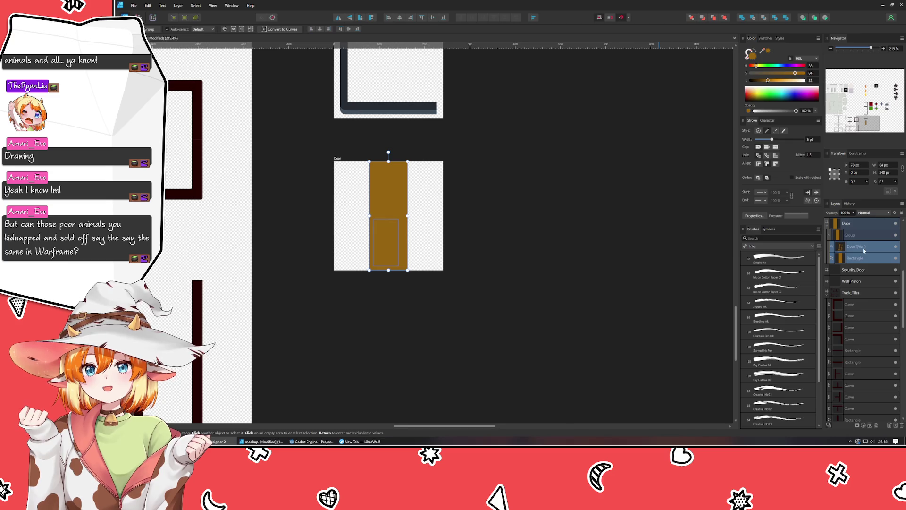
ctrl+click(863, 247)
click(862, 247)
click(772, 82)
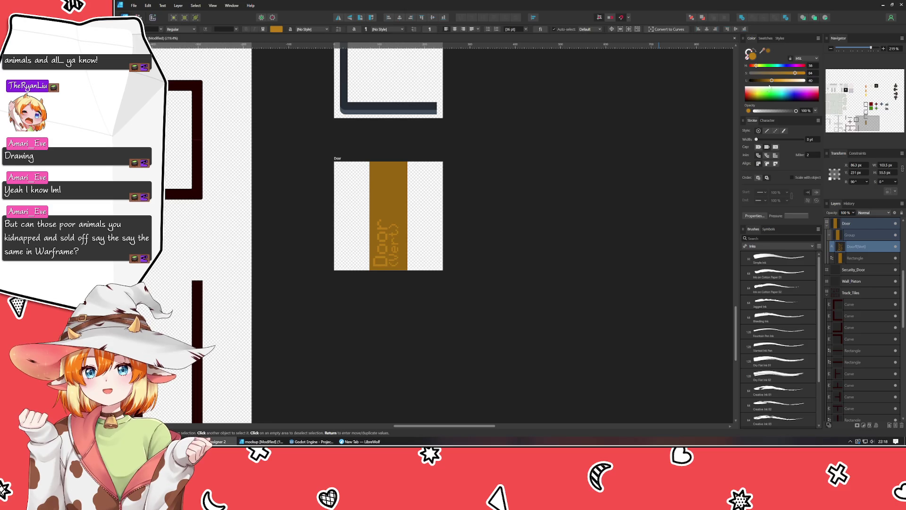
click(587, 242)
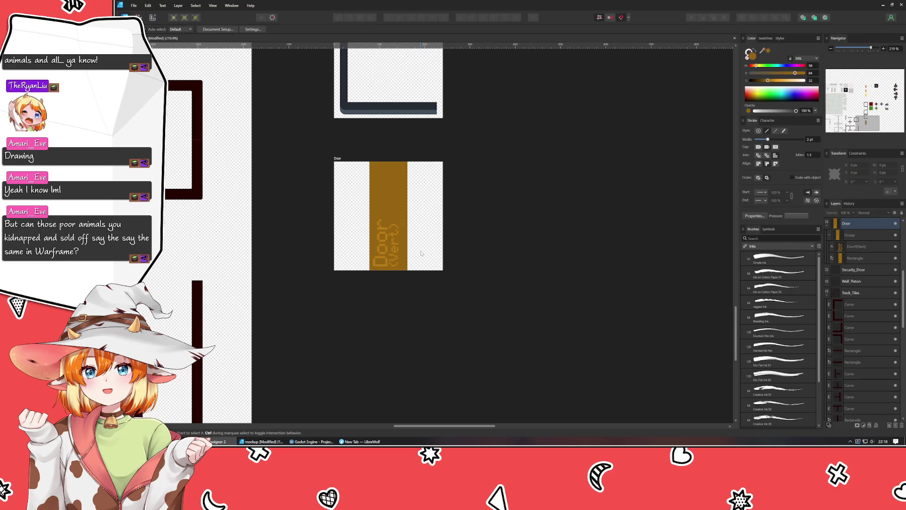
click(386, 242)
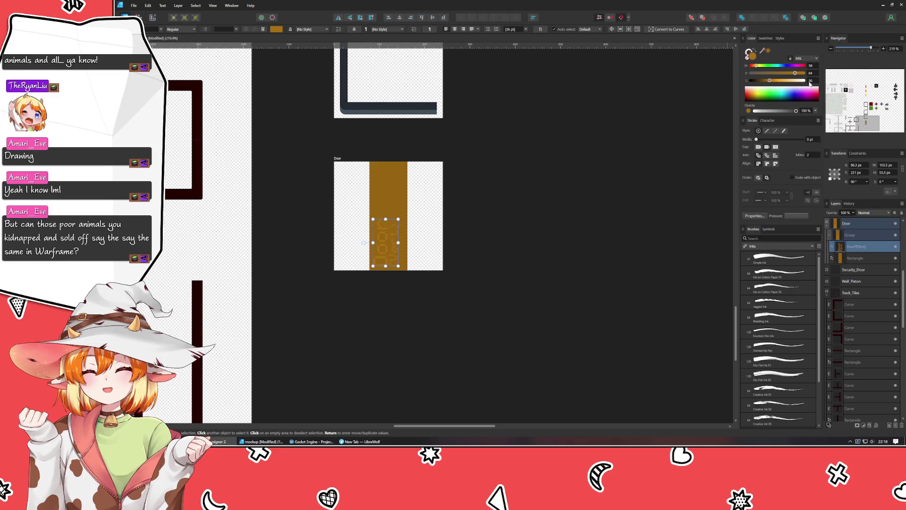
click(621, 185)
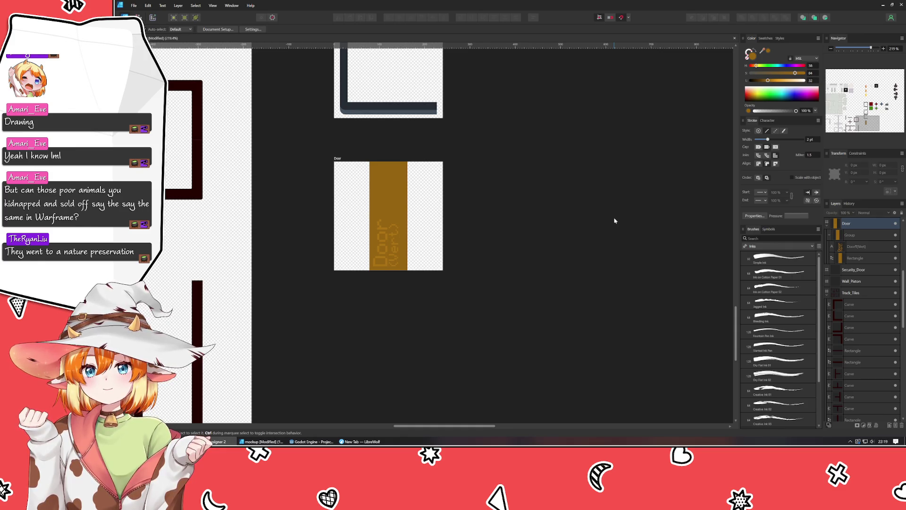
Drag the Security_Door artboard from the top row down beneath the Door artboard
scroll(581, 205, down, 6)
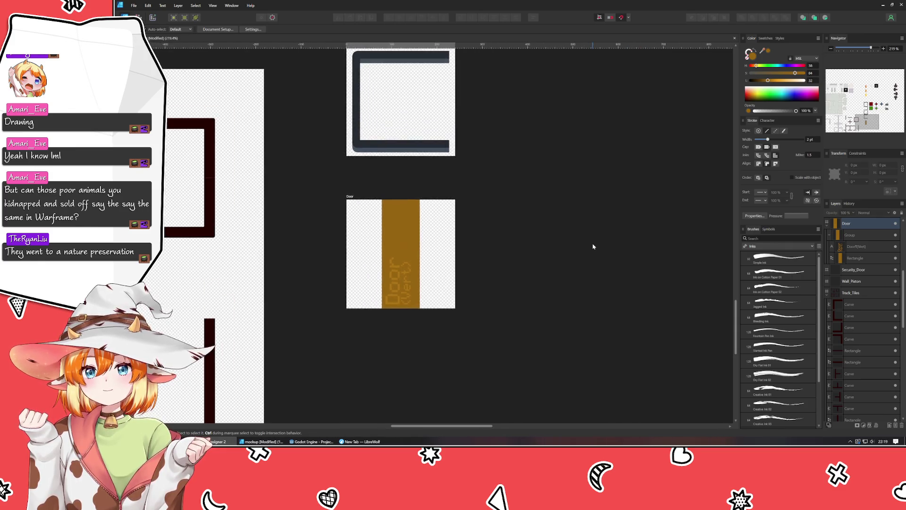
drag(536, 282, 486, 312)
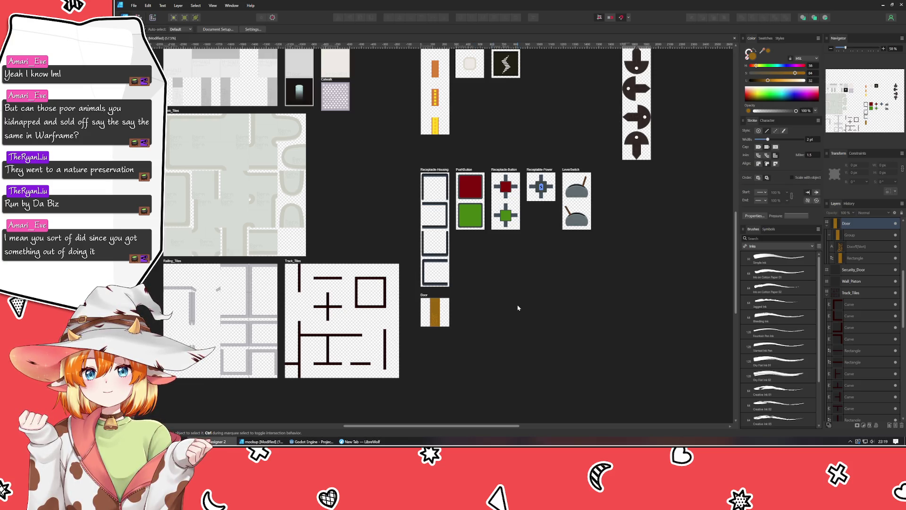
mouse_move(518, 308)
mouse_down()
mouse_move(491, 405)
mouse_move(477, 410)
mouse_move(488, 341)
mouse_up()
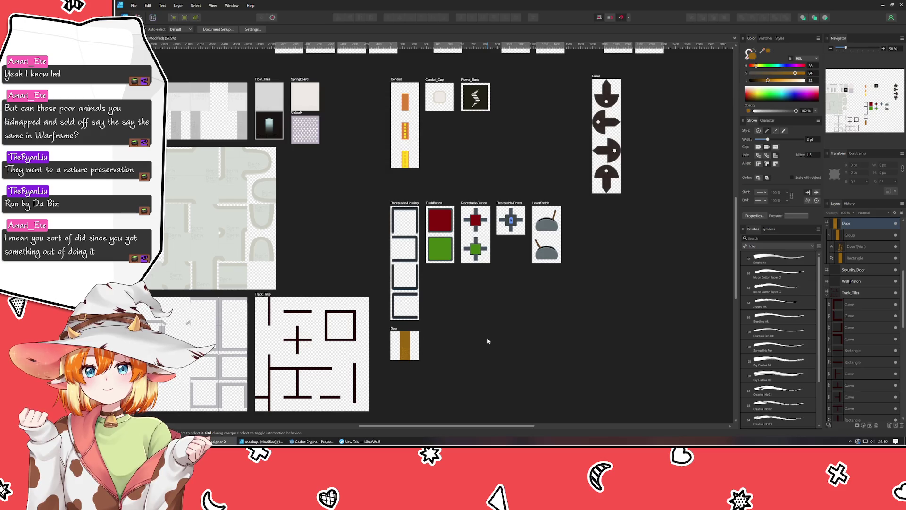
click(472, 204)
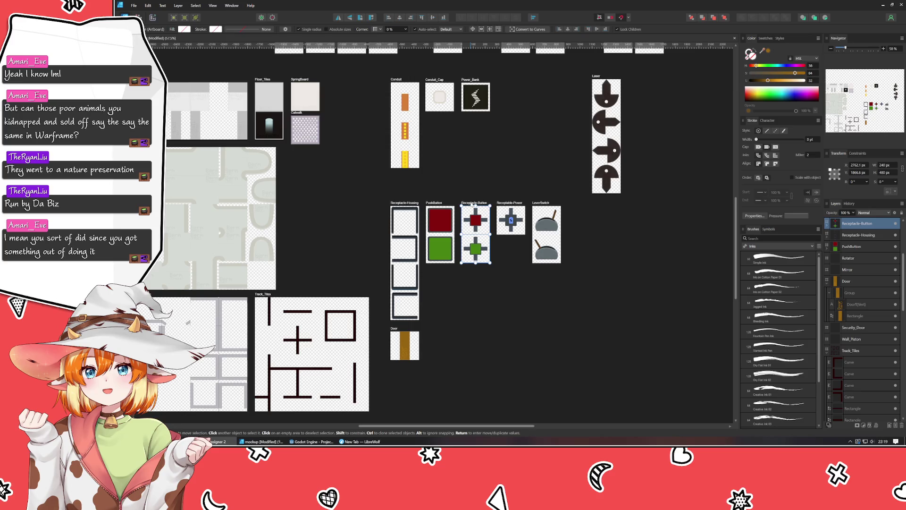
click(477, 186)
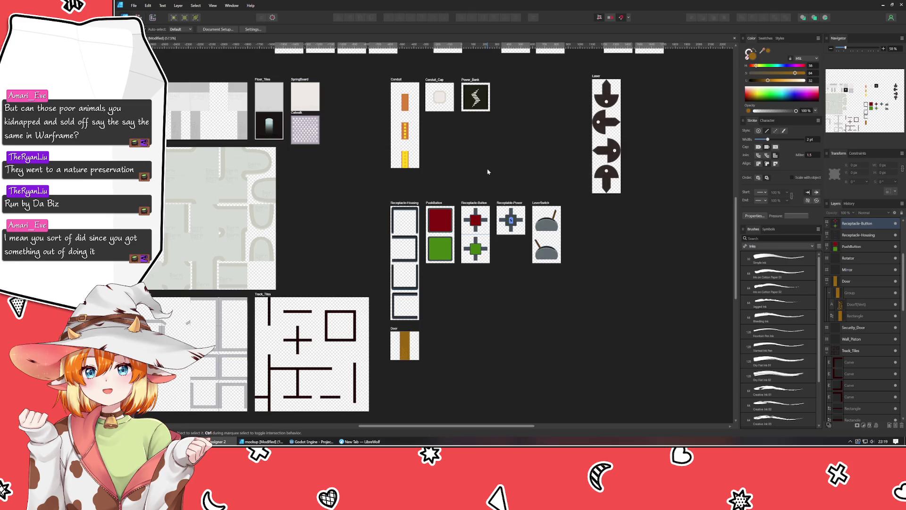
mouse_move(504, 134)
mouse_down()
mouse_move(463, 215)
mouse_move(461, 256)
mouse_move(451, 178)
mouse_up()
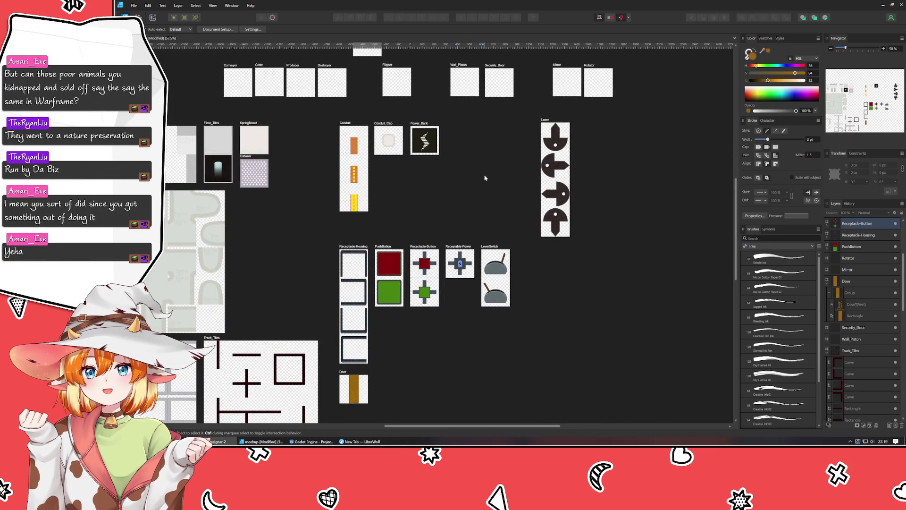
click(486, 96)
mouse_move(489, 67)
mouse_down()
mouse_move(482, 334)
mouse_move(424, 360)
mouse_up()
drag(493, 348, 514, 208)
mouse_move(456, 233)
mouse_down()
mouse_move(492, 361)
mouse_move(461, 239)
mouse_move(370, 374)
mouse_move(366, 357)
mouse_up()
click(461, 239)
scroll(349, 321, up, 3)
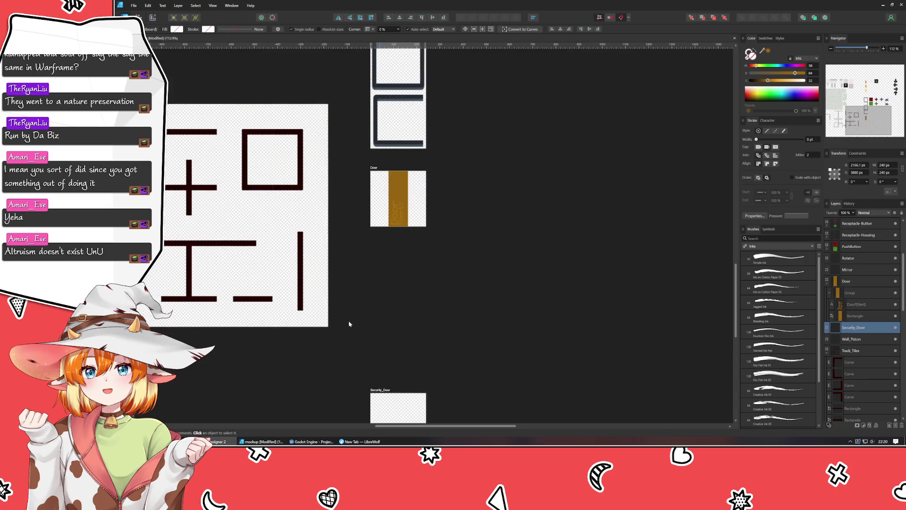
Set the Door artboard's height to 480 px
click(421, 221)
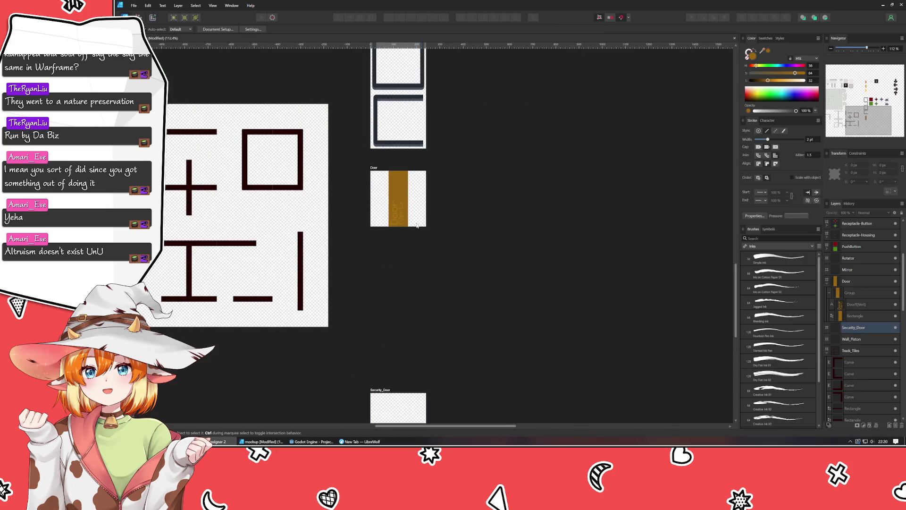
click(369, 168)
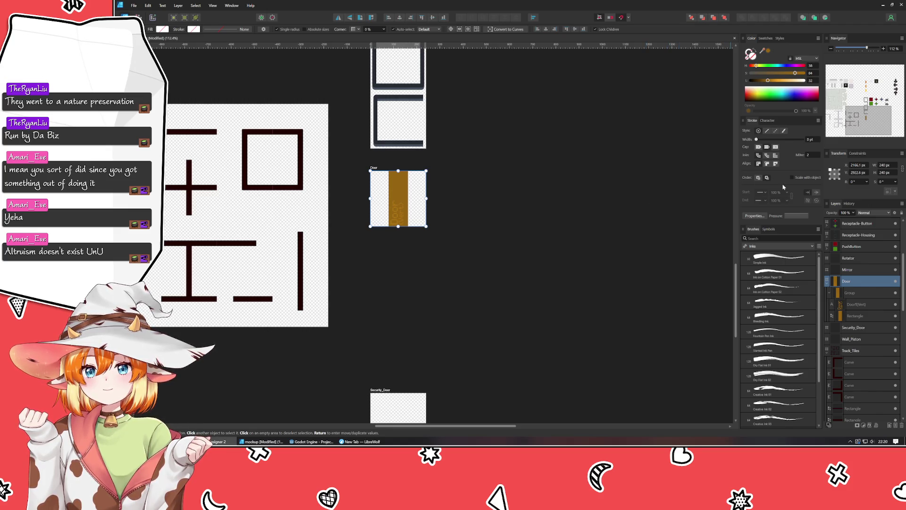
click(885, 172)
text(480)
key(Return)
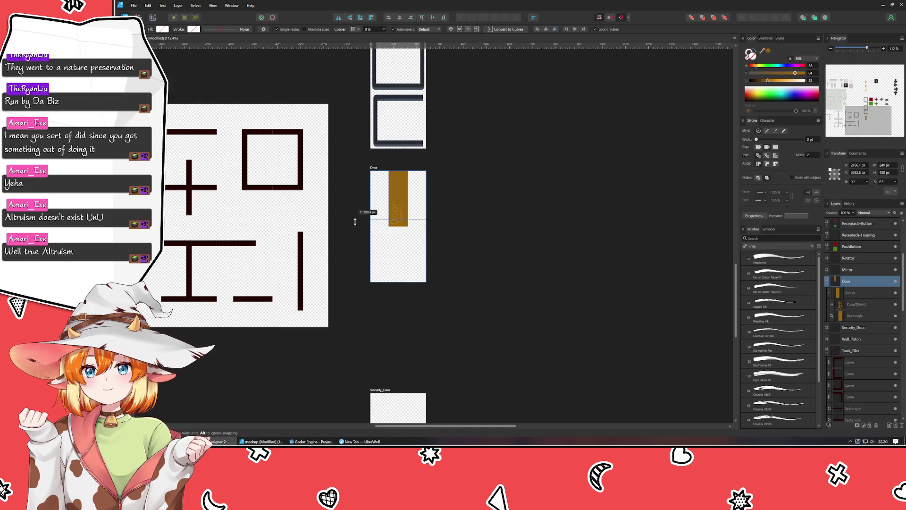
click(362, 254)
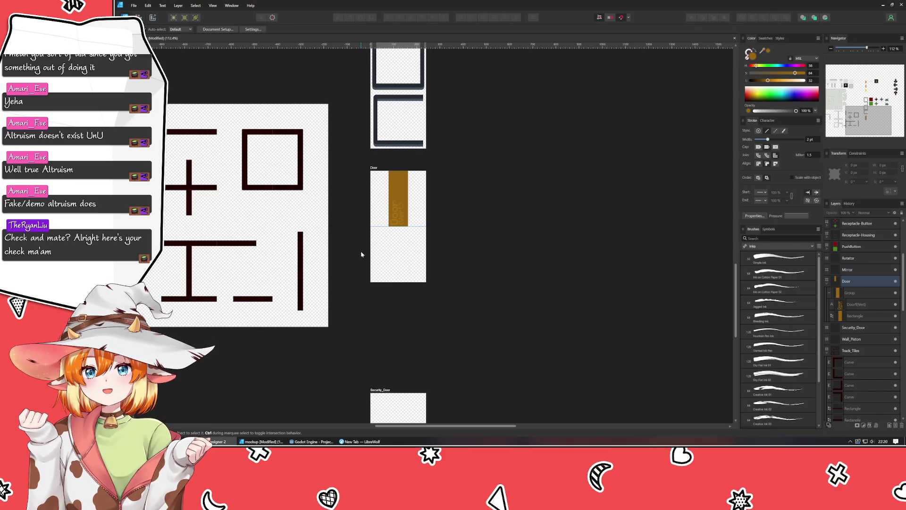
Duplicate the door group and move the copy into the artboard's lower half
click(396, 189)
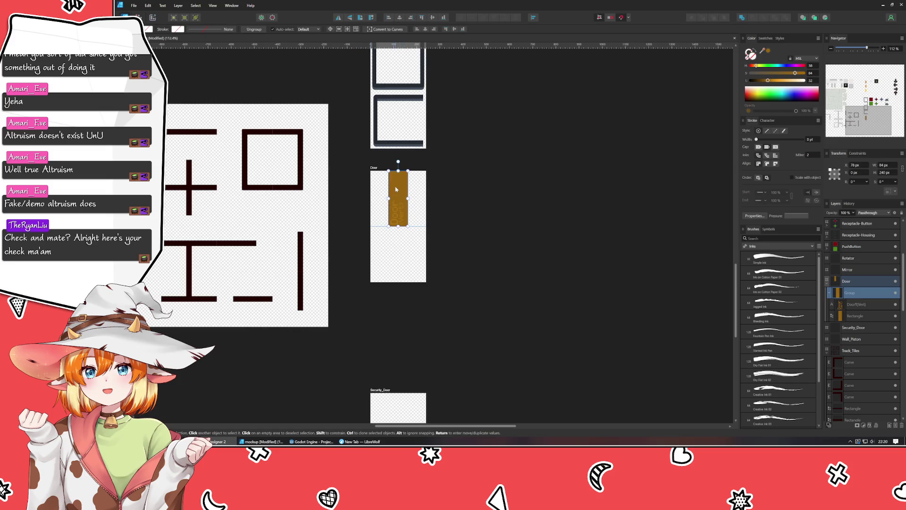
key(ctrl+j)
mouse_move(396, 189)
mouse_down()
mouse_move(399, 282)
mouse_move(399, 257)
mouse_move(435, 253)
mouse_move(432, 263)
mouse_move(412, 256)
mouse_up()
Set the door copy's Y position to 300 px
scroll(412, 255, up, 3)
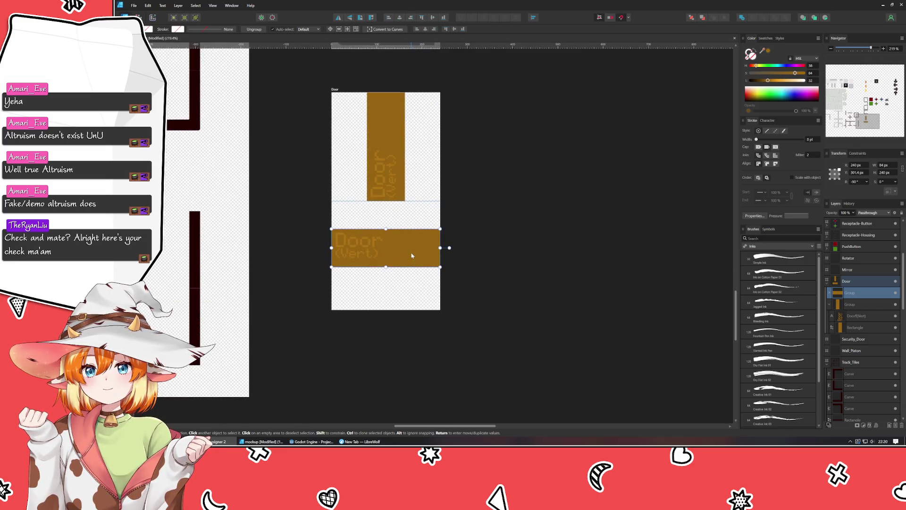
triple_click(863, 174)
text(300)
key(Return)
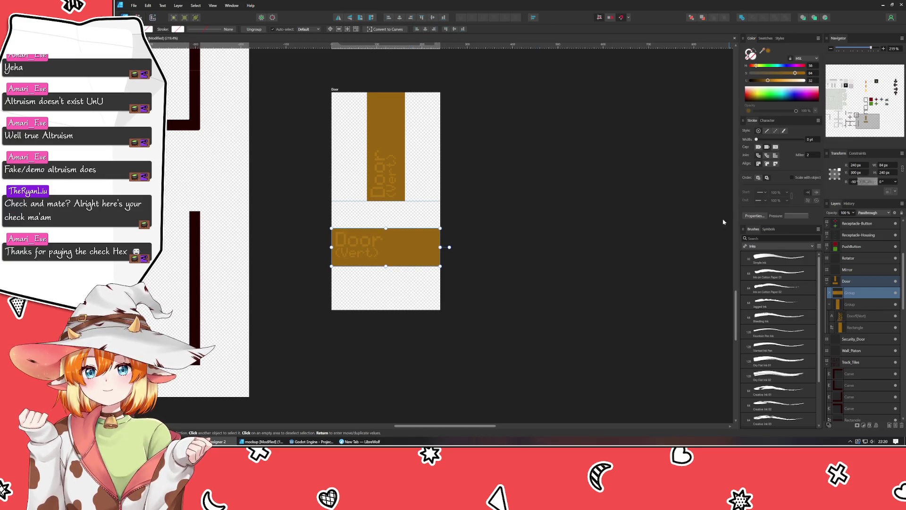
Centre the horizontal door on a thin helper rectangle with Align Middle, then delete the helper
key(p)
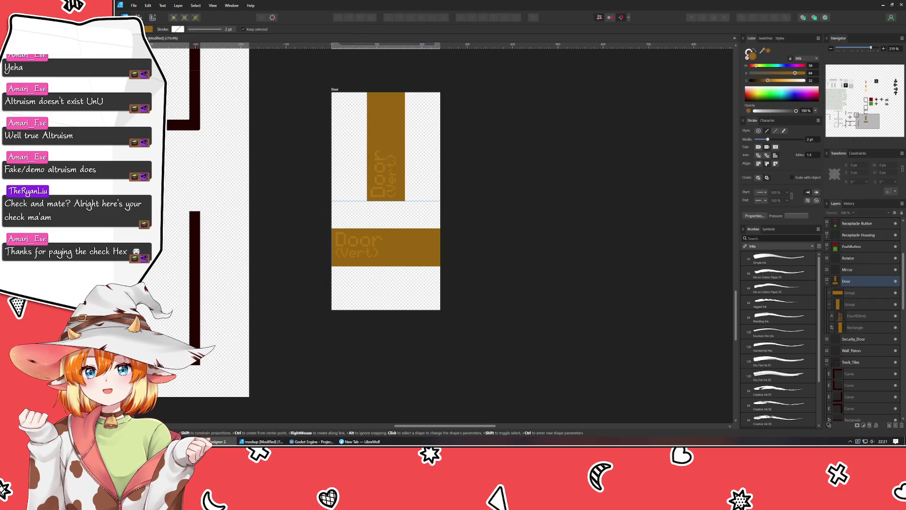
drag(420, 201, 426, 309)
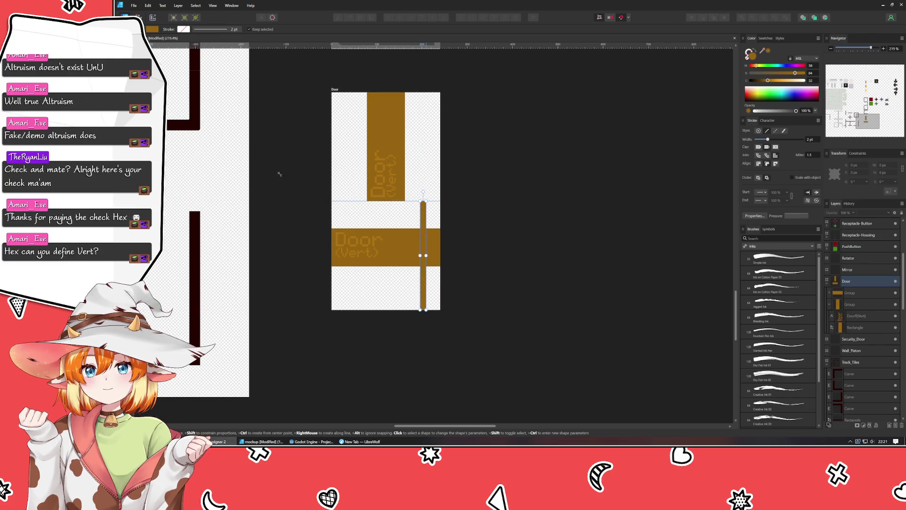
key(v)
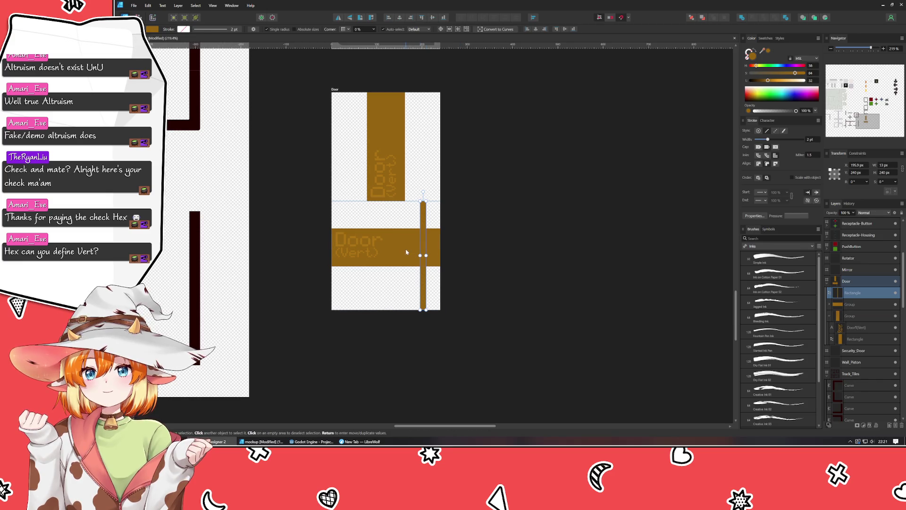
shift+click(406, 252)
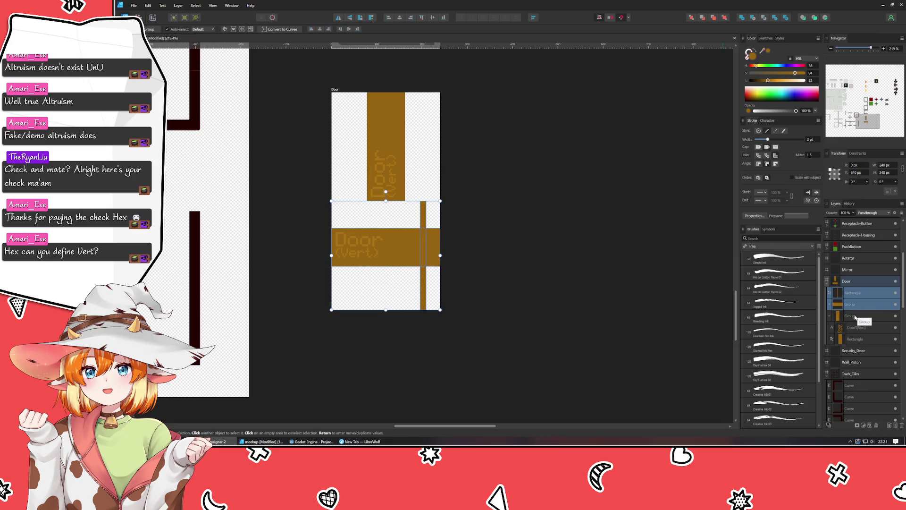
click(856, 316)
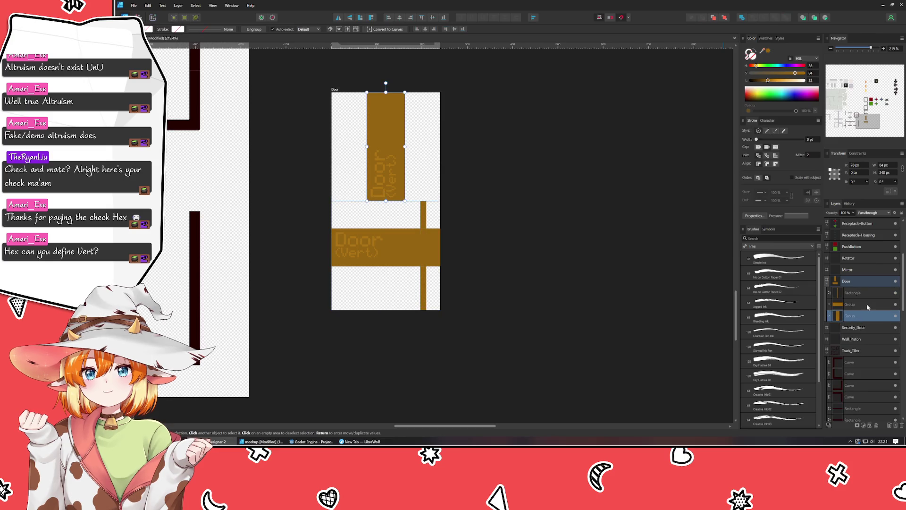
click(864, 309)
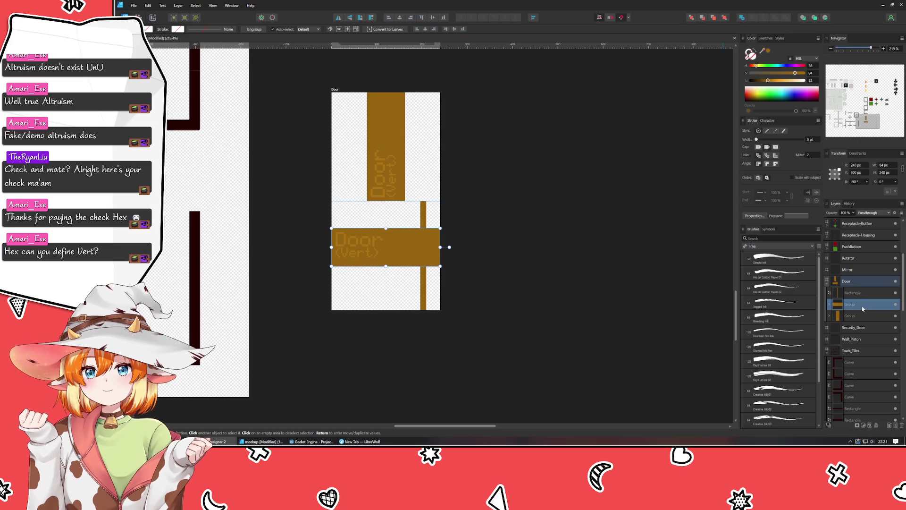
shift+click(858, 293)
click(432, 17)
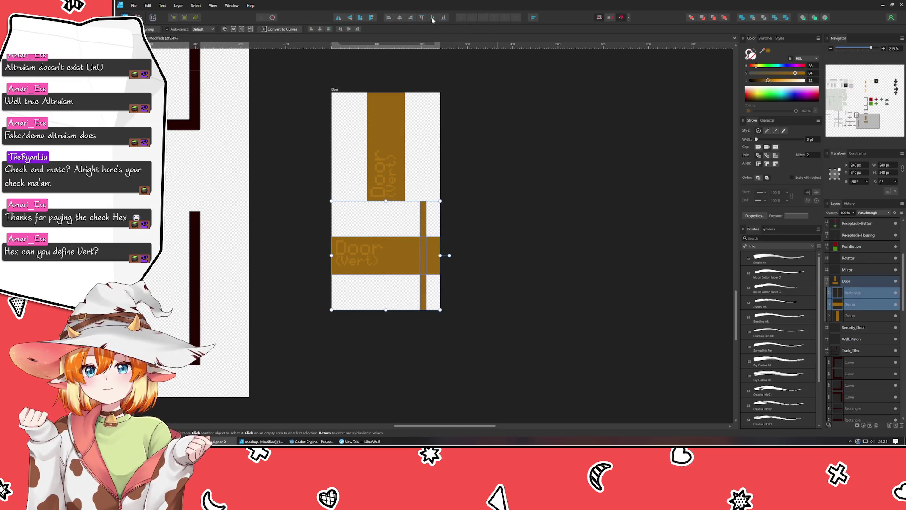
click(423, 258)
key(Delete)
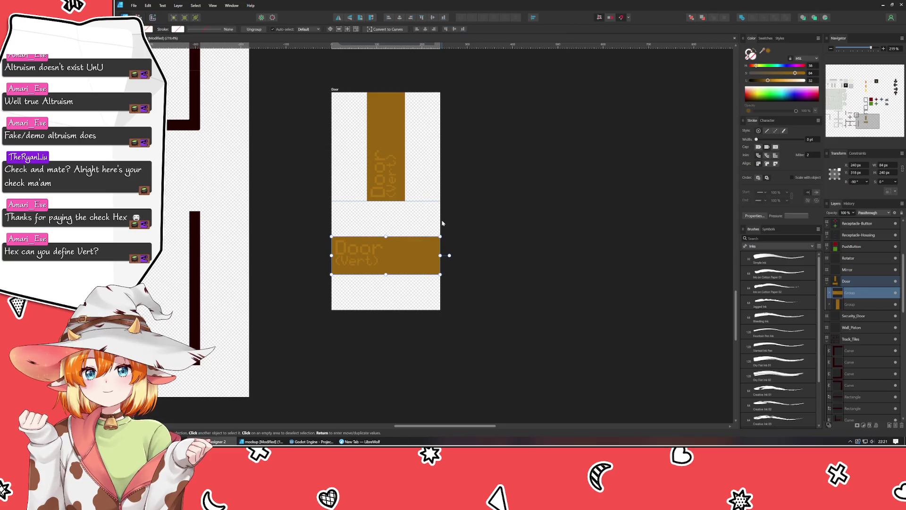
Change the horizontal door's label from 'Door (Vert)' to 'Door (Horz)'
double_click(353, 264)
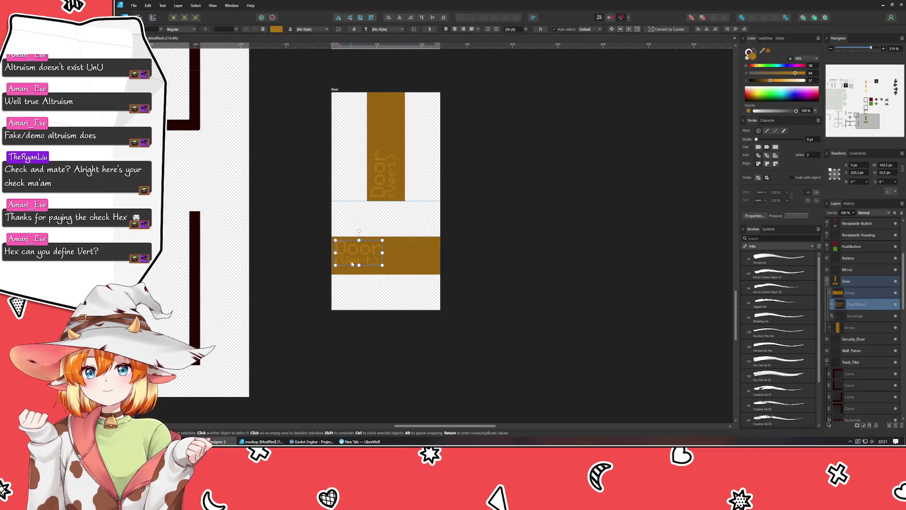
double_click(352, 262)
text(rz)
key(Escape)
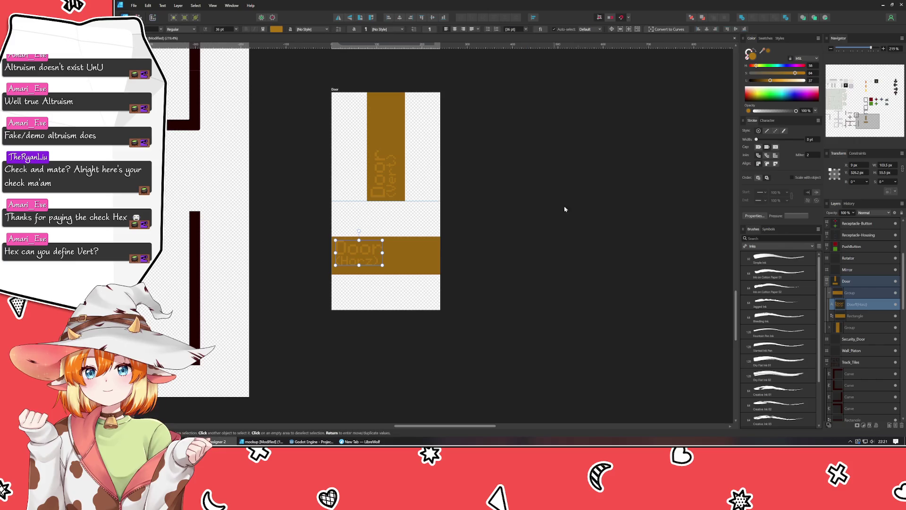
click(374, 179)
click(375, 183)
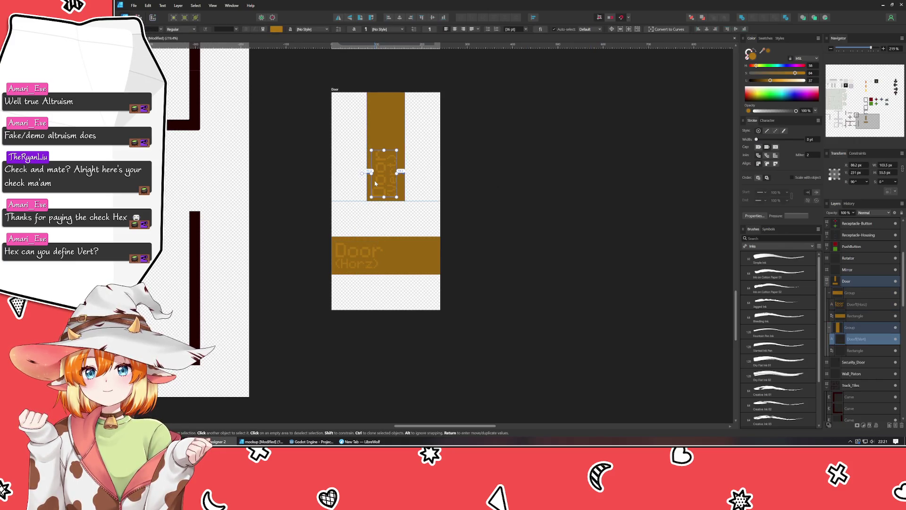
click(477, 205)
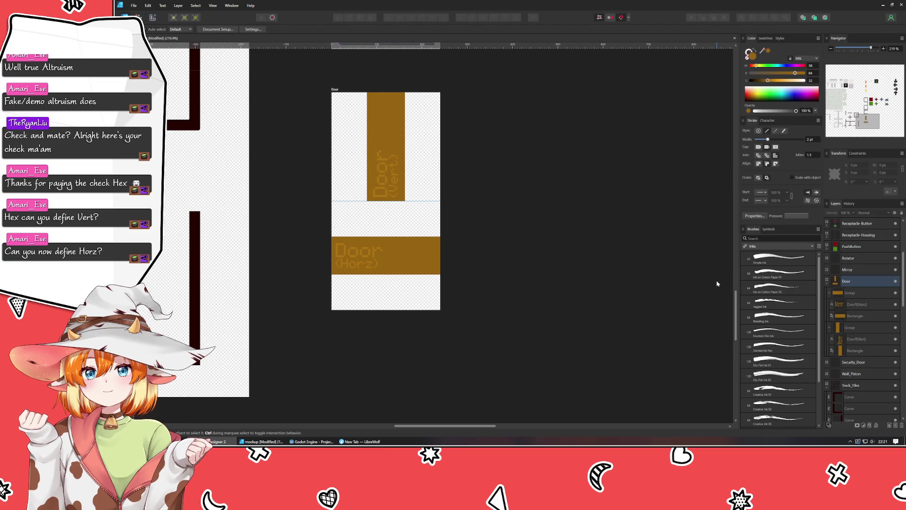
scroll(666, 272, down, 5)
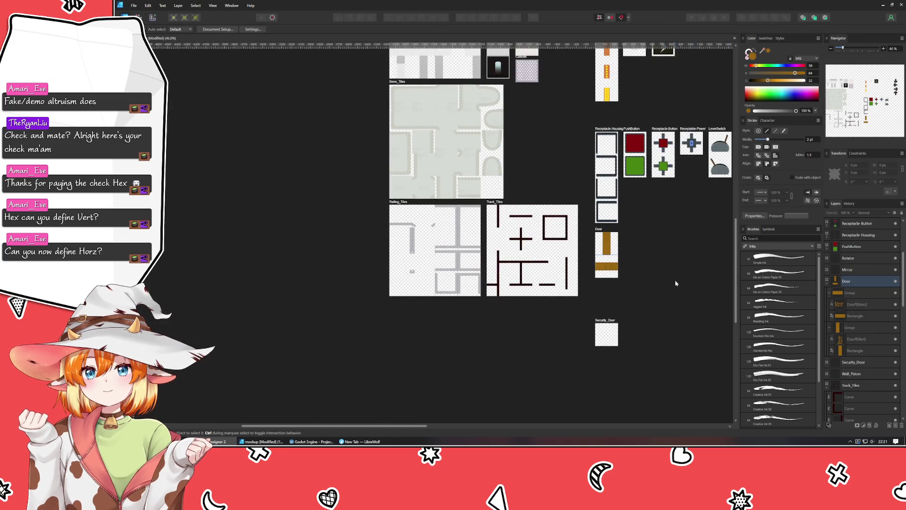
Save the document with Ctrl+S and look over the Door and neighbouring artboards
scroll(676, 283, up, 3)
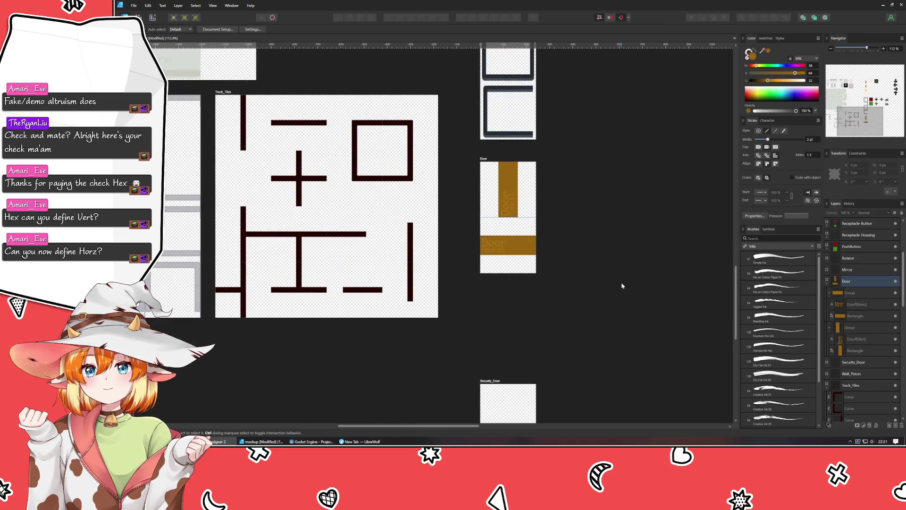
key(ctrl+s)
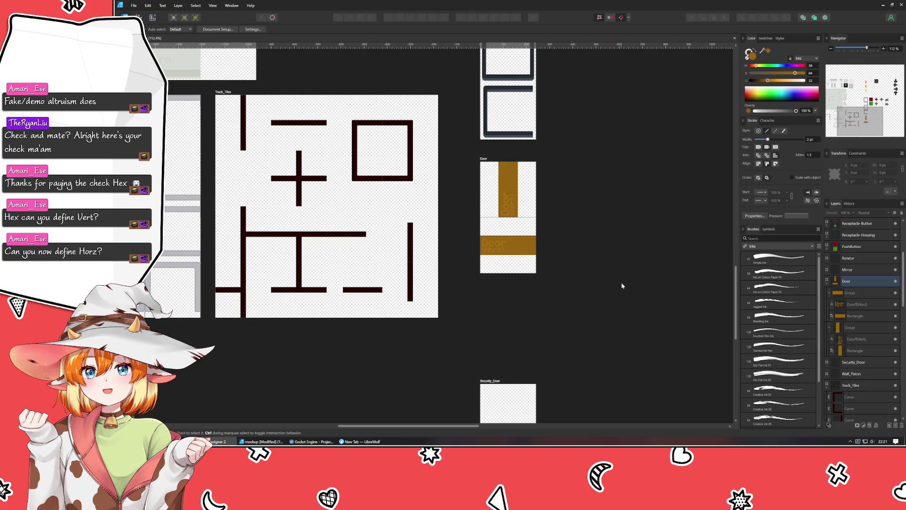
mouse_move(613, 208)
mouse_down()
mouse_move(546, 334)
mouse_move(452, 346)
mouse_move(414, 324)
mouse_move(430, 281)
mouse_up()
scroll(546, 333, down, 1)
scroll(452, 345, down, 1)
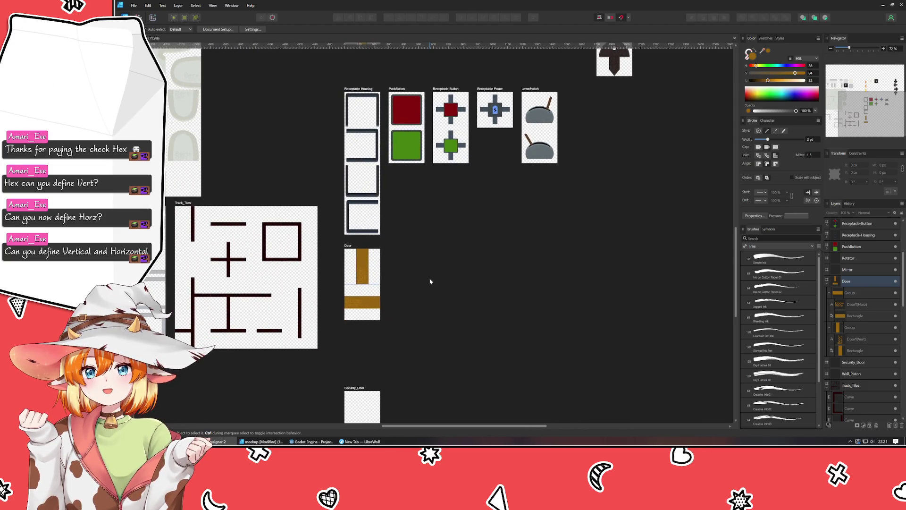
mouse_move(466, 221)
mouse_down()
mouse_move(405, 381)
mouse_move(469, 381)
mouse_move(538, 301)
mouse_move(516, 211)
mouse_up()
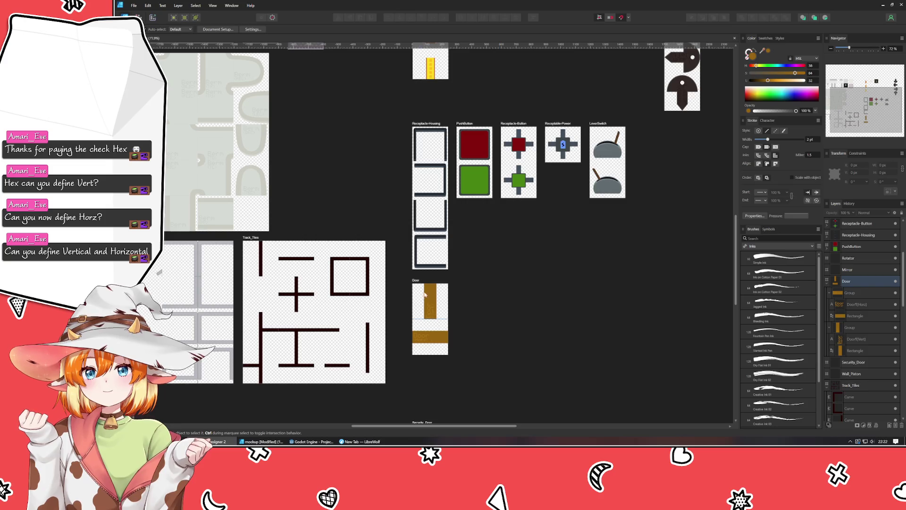
scroll(425, 294, up, 10)
click(430, 296)
Narrow the vertical door bar around its centre to a 72 px width
scroll(427, 261, down, 2)
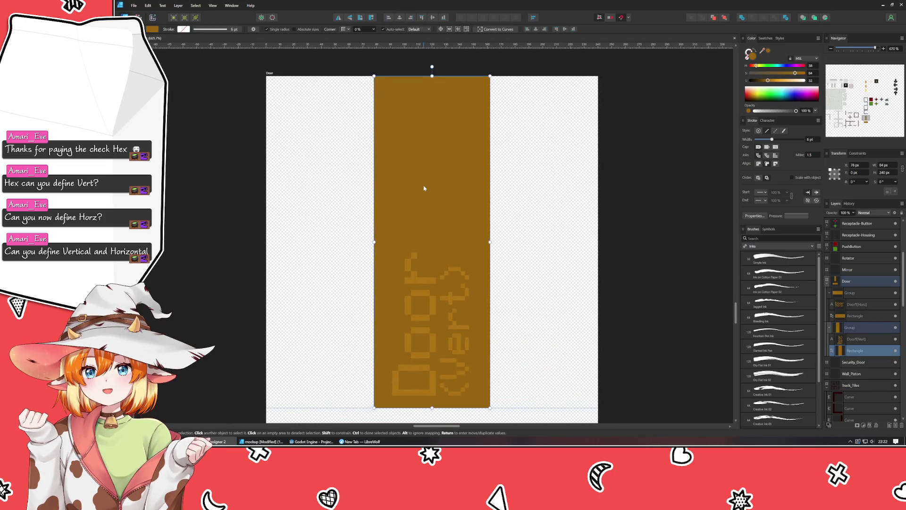
click(834, 174)
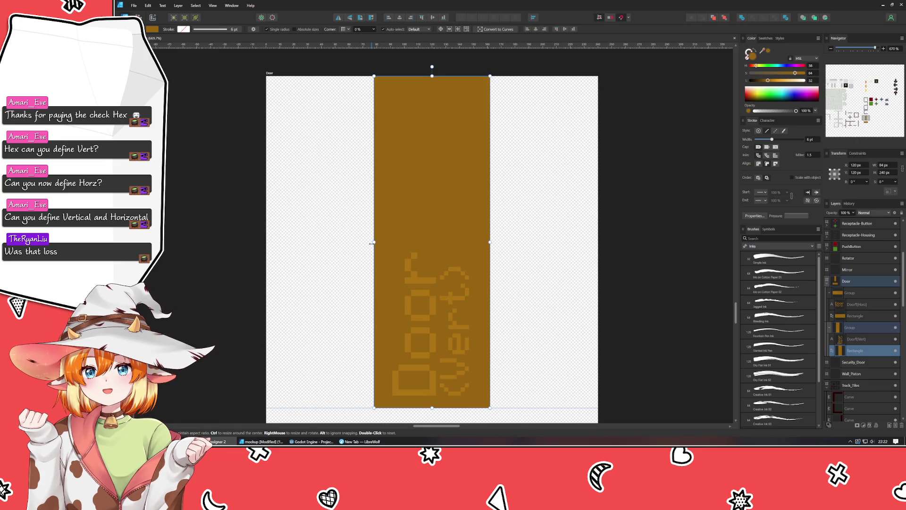
drag(372, 243, 382, 243)
double_click(884, 165)
text(72)
key(Return)
scroll(559, 274, down, 5)
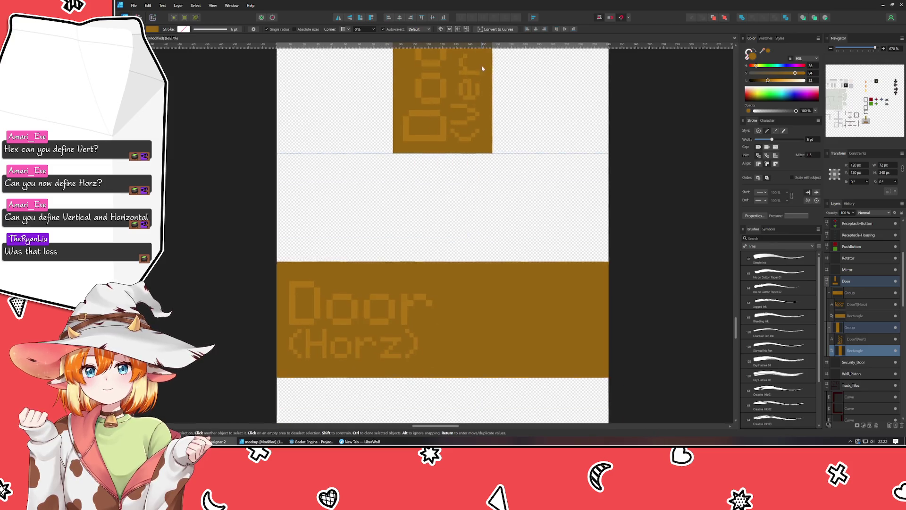
Resize the Door (Horz) bar to 72 px thick
click(559, 274)
drag(442, 261, 442, 268)
text(72)
key(Return)
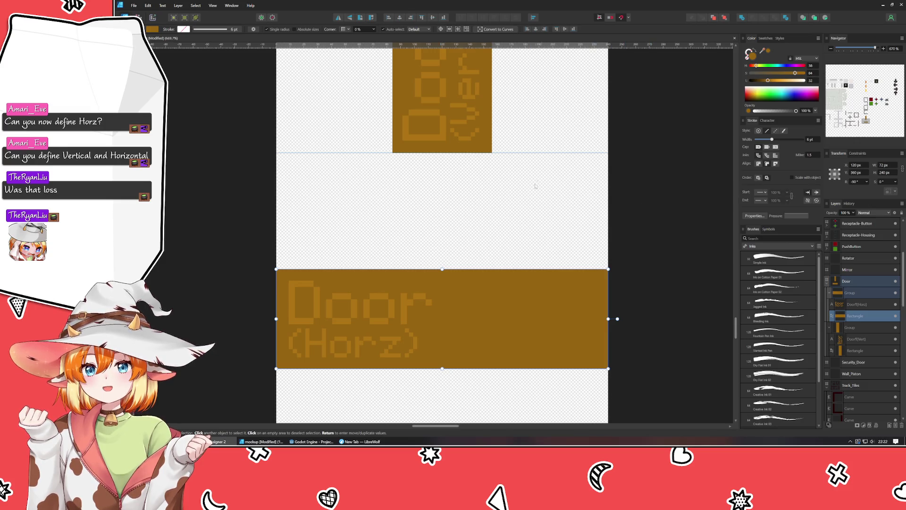
click(521, 215)
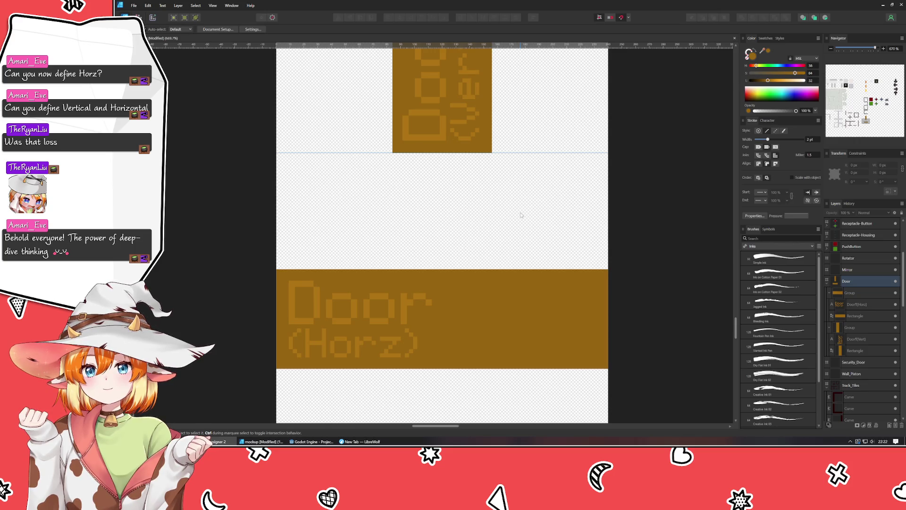
scroll(521, 215, down, 5)
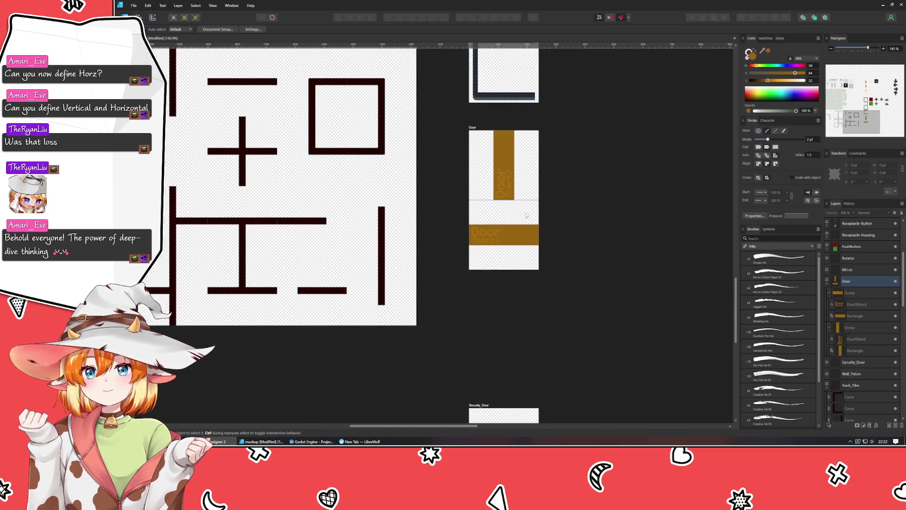
Zoom out and pan across the Door, Receptacle-Housing and PushButton artboards to survey the sheet
mouse_move(587, 234)
mouse_down()
mouse_move(536, 303)
mouse_move(552, 293)
mouse_up()
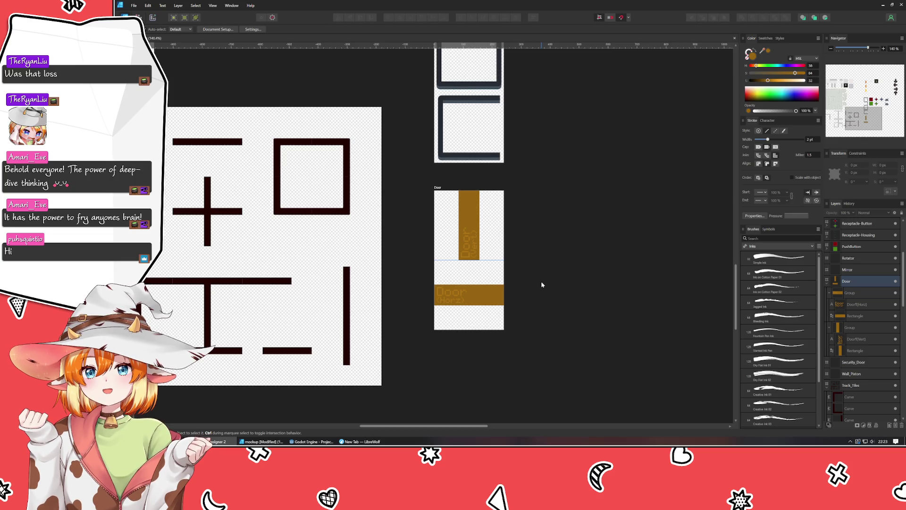
mouse_move(530, 158)
mouse_down()
mouse_move(566, 387)
mouse_move(340, 324)
mouse_up()
scroll(403, 251, down, 2)
mouse_move(403, 250)
mouse_down()
mouse_move(380, 353)
mouse_move(386, 376)
mouse_move(395, 287)
mouse_up()
scroll(387, 376, up, 1)
scroll(387, 376, down, 1)
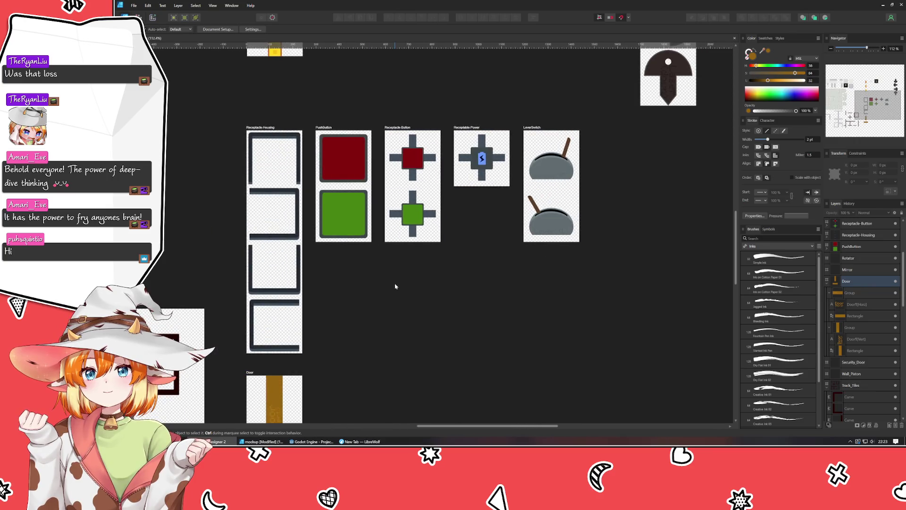
scroll(340, 334, down, 3)
mouse_move(370, 85)
mouse_down()
mouse_move(340, 334)
mouse_move(349, 331)
mouse_move(380, 171)
mouse_up()
scroll(330, 318, down, 2)
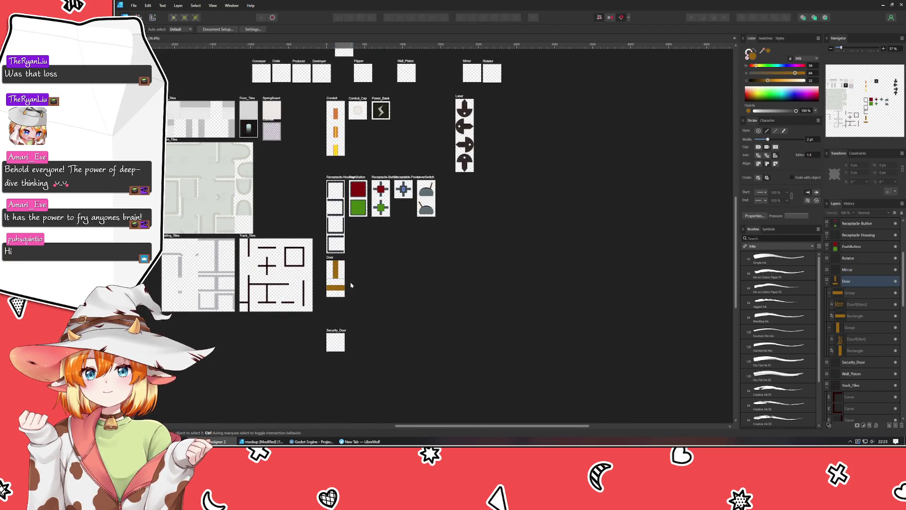
scroll(352, 283, up, 3)
scroll(334, 234, down, 4)
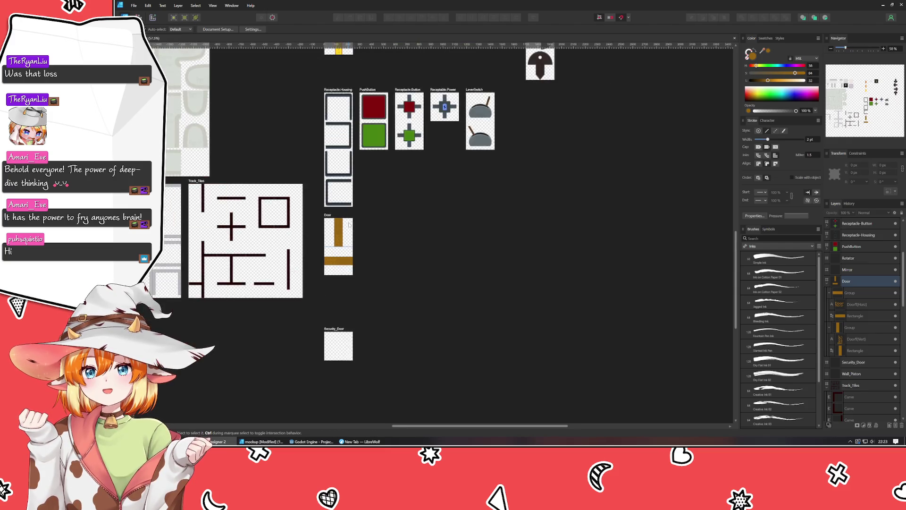
scroll(469, 259, up, 2)
mouse_move(469, 258)
mouse_down()
mouse_move(602, 344)
mouse_move(326, 278)
mouse_move(410, 216)
mouse_move(358, 344)
mouse_up()
scroll(410, 216, up, 1)
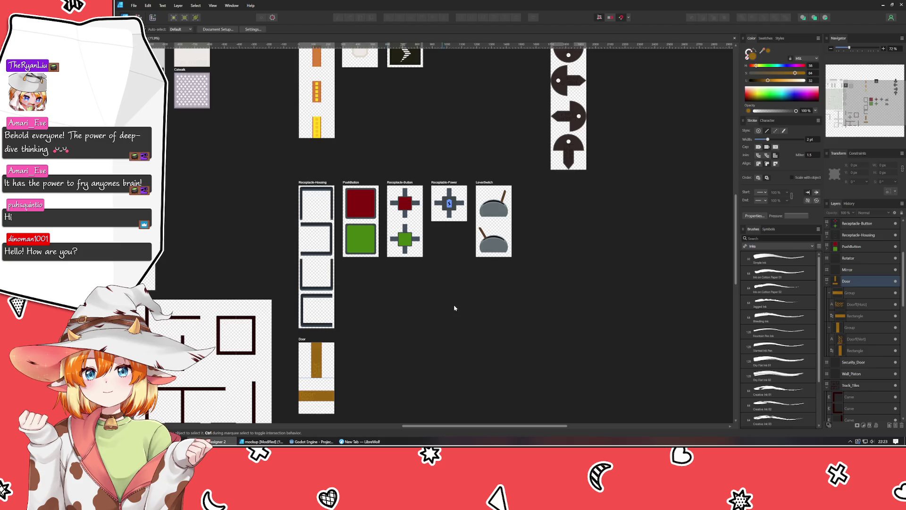
mouse_move(505, 291)
mouse_down()
mouse_move(455, 320)
mouse_move(467, 420)
mouse_move(470, 391)
mouse_up()
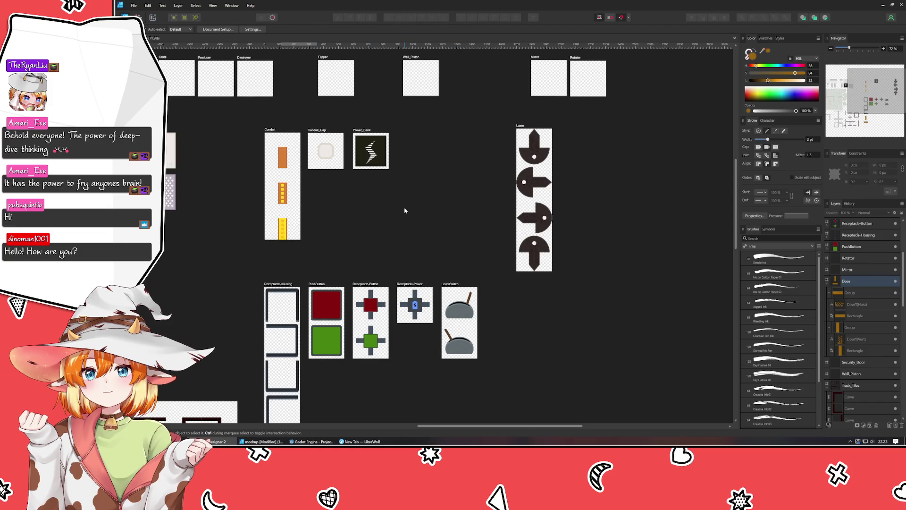
mouse_move(404, 210)
mouse_down()
mouse_move(384, 256)
mouse_move(396, 246)
mouse_move(445, 276)
mouse_move(420, 289)
mouse_move(435, 307)
mouse_move(431, 289)
mouse_move(404, 272)
mouse_move(408, 238)
mouse_up()
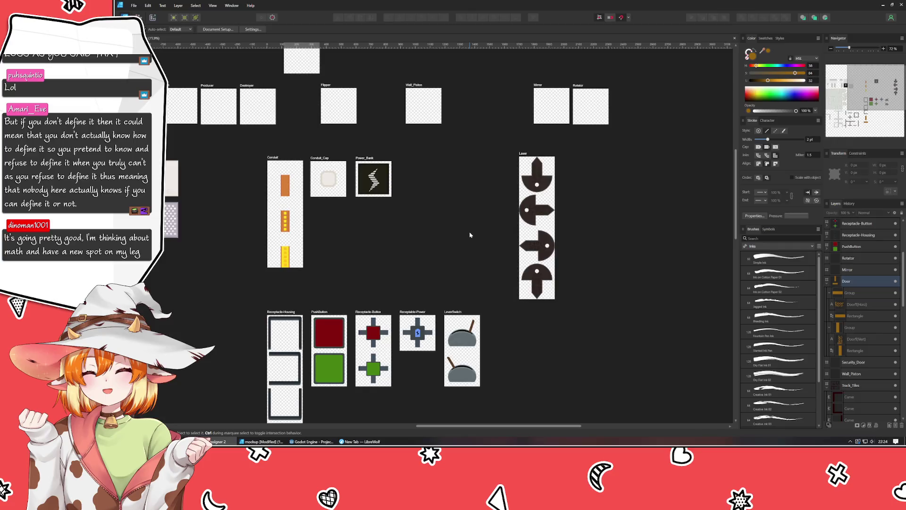
mouse_move(430, 197)
mouse_down()
mouse_move(446, 271)
mouse_move(491, 233)
mouse_up()
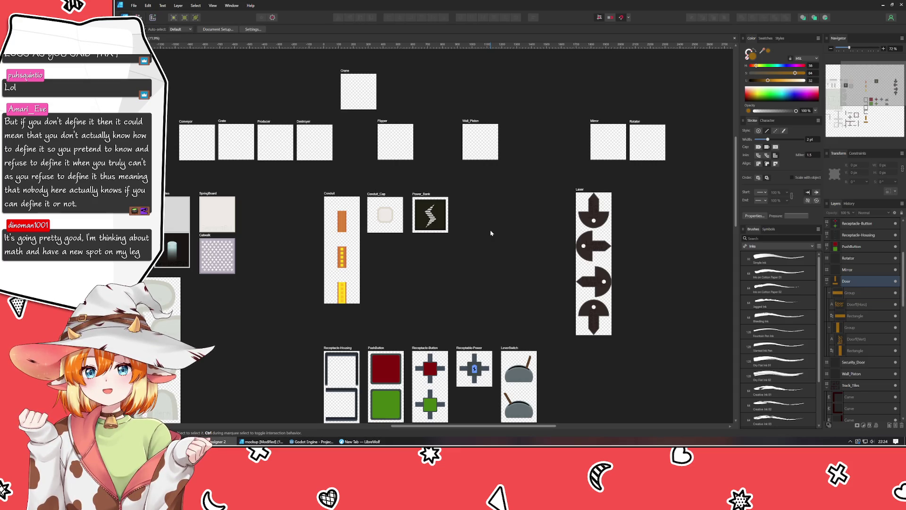
drag(462, 277, 448, 192)
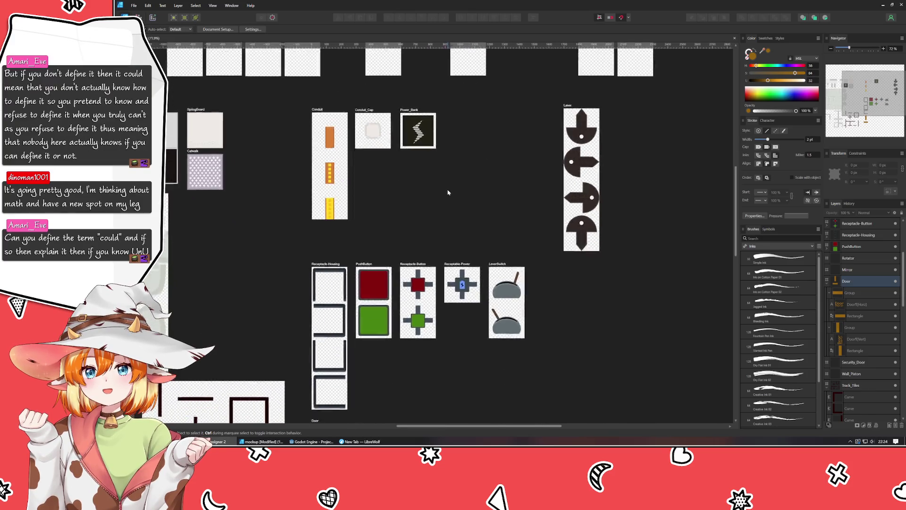
scroll(448, 193, down, 3)
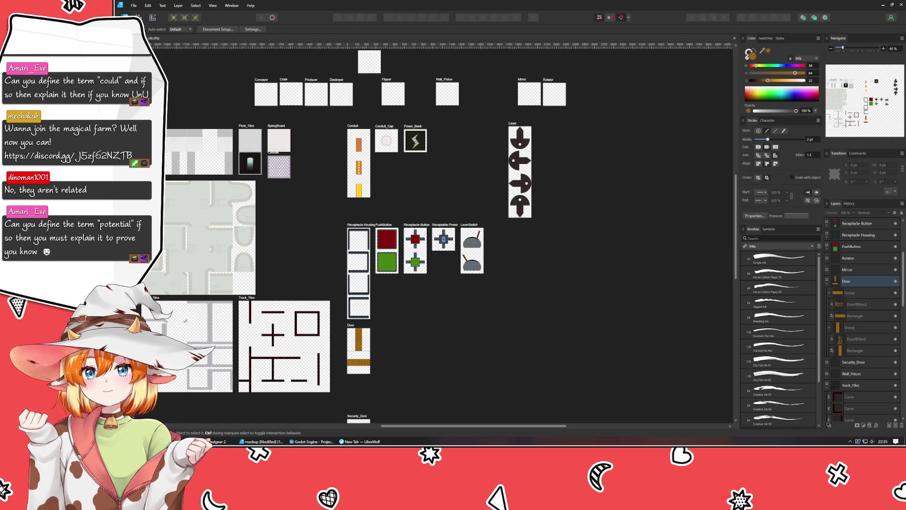
click(369, 339)
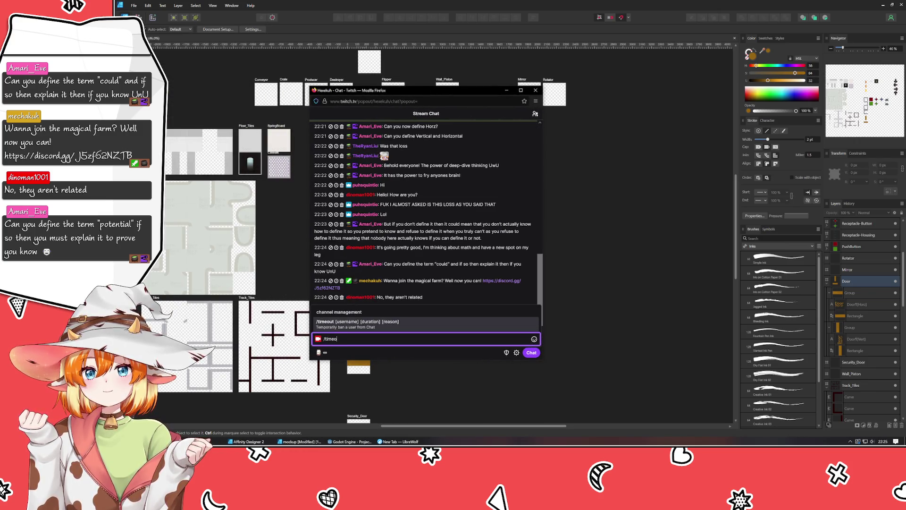
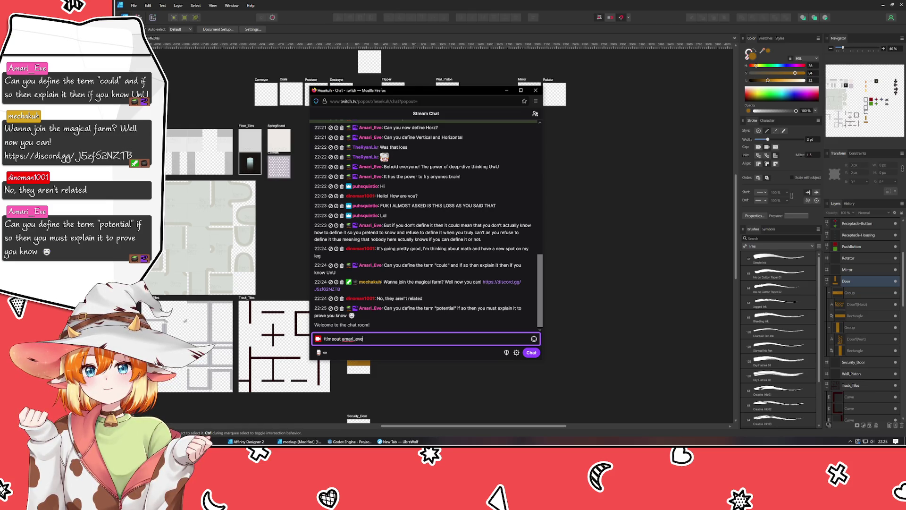
text( 30)
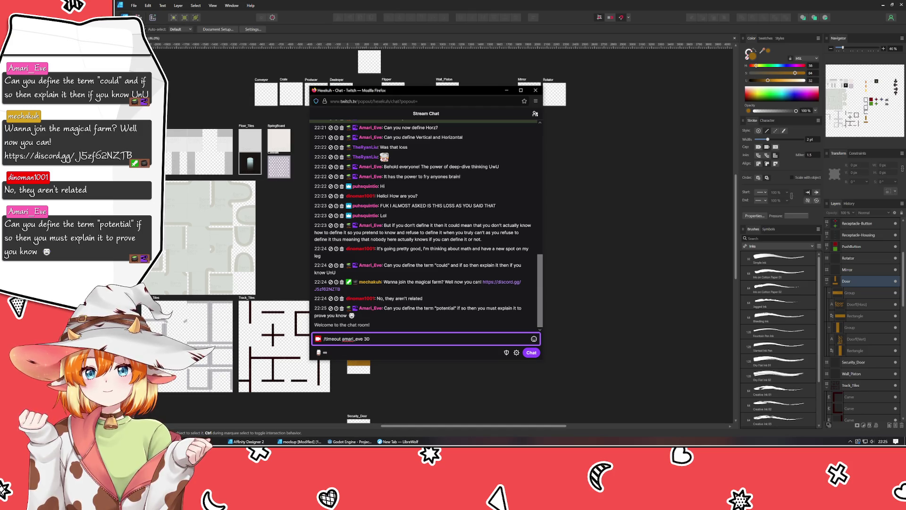
key(alt+Tab)
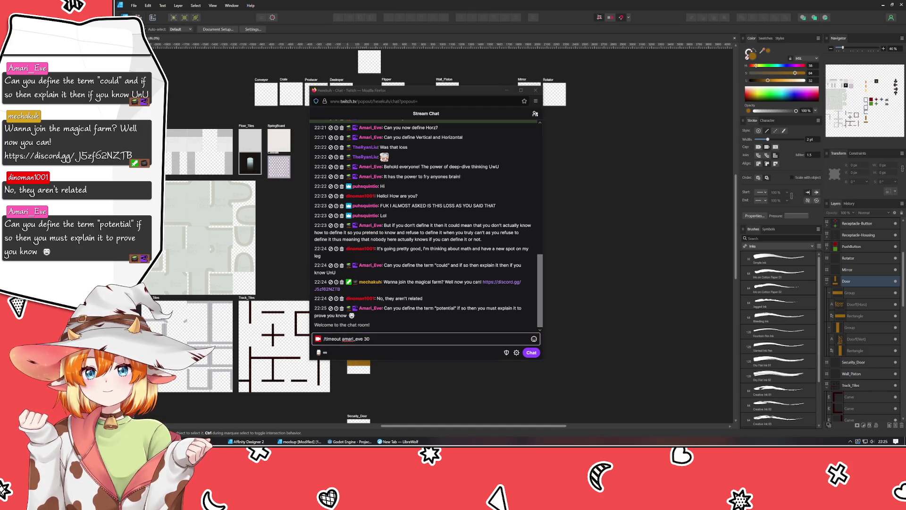
click(416, 339)
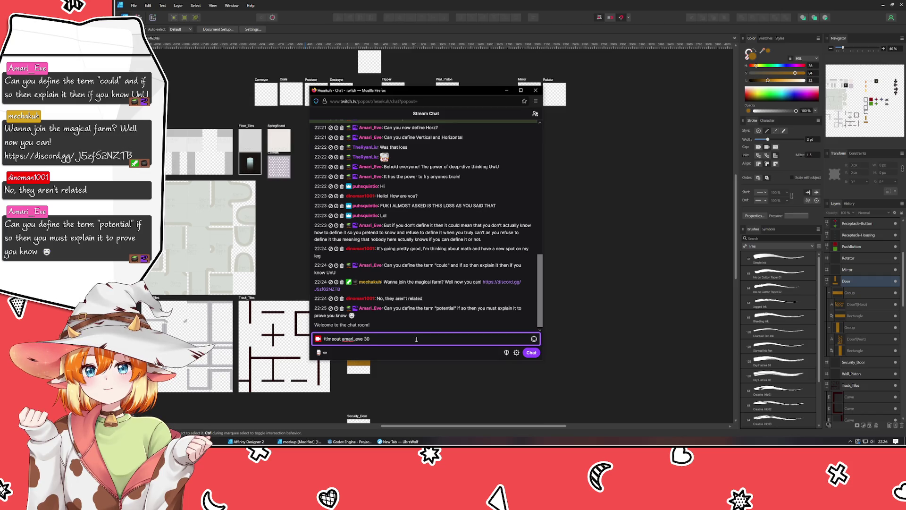
text(u know why)
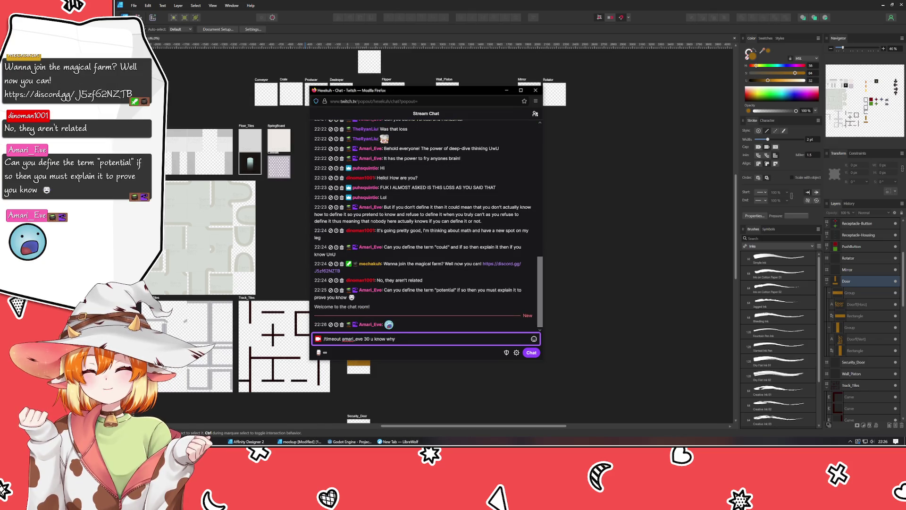
click(535, 90)
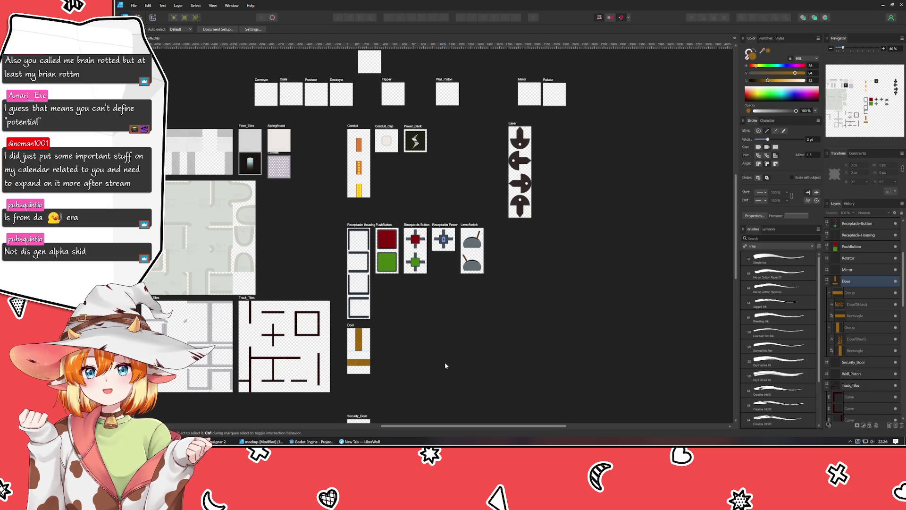
drag(445, 366, 488, 312)
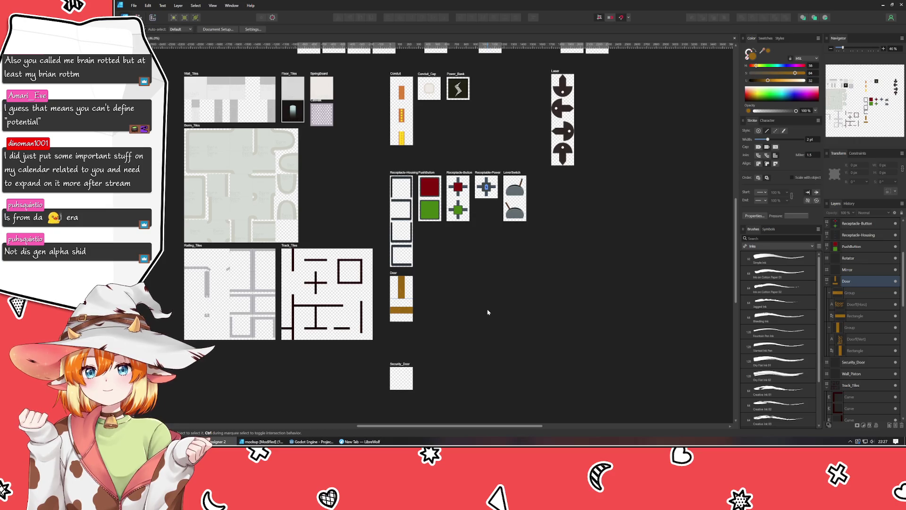
mouse_move(622, 212)
mouse_down()
mouse_move(582, 403)
mouse_move(578, 271)
mouse_move(590, 229)
mouse_move(588, 235)
mouse_up()
Move the Security_Door artboard up beneath the Door artboard
click(367, 386)
mouse_move(371, 399)
mouse_down()
mouse_move(373, 364)
mouse_move(371, 372)
mouse_up()
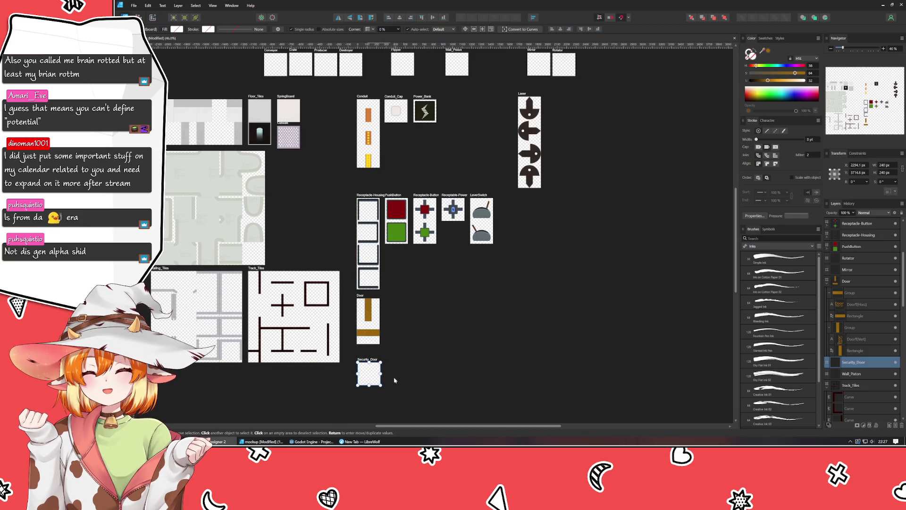
scroll(370, 371, up, 3)
Set the Security_Door artboard's width to 480 px
click(349, 351)
click(883, 165)
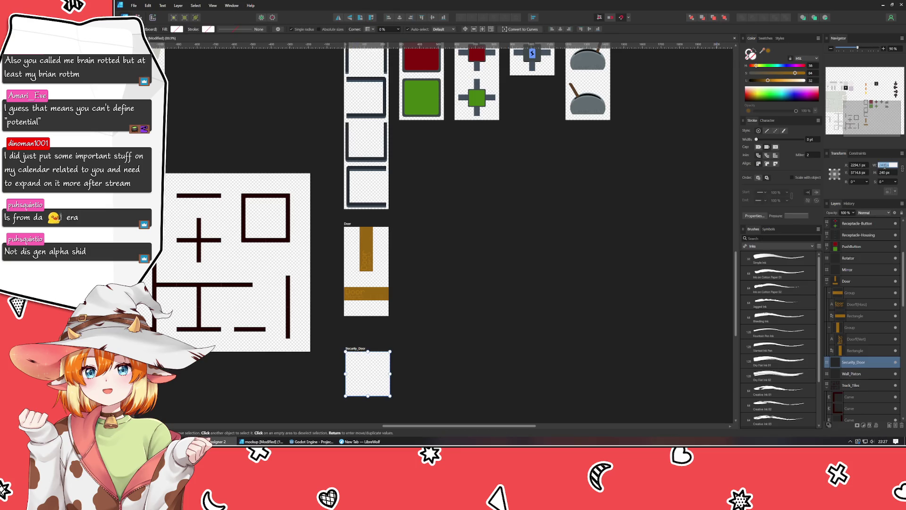
text(480)
key(Return)
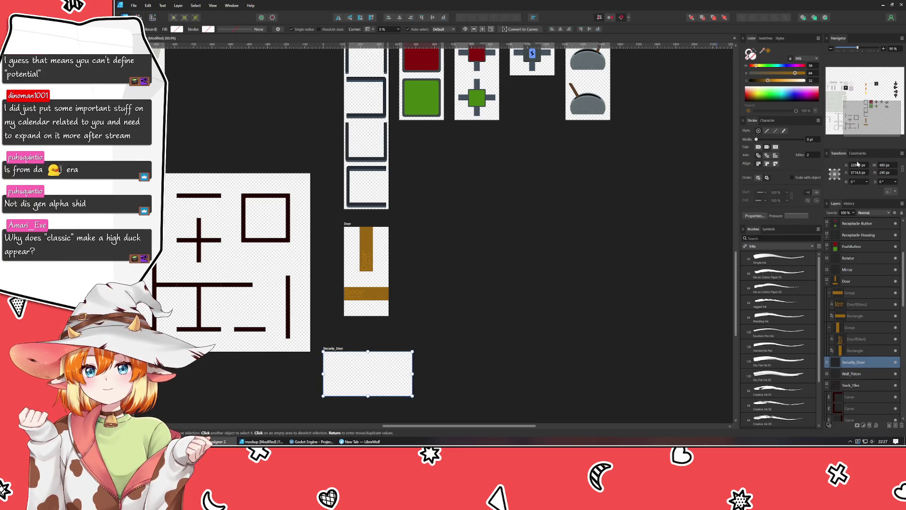
Shift the Security_Door artboard right so it sits directly under the Door tile, and reselect it
click(538, 263)
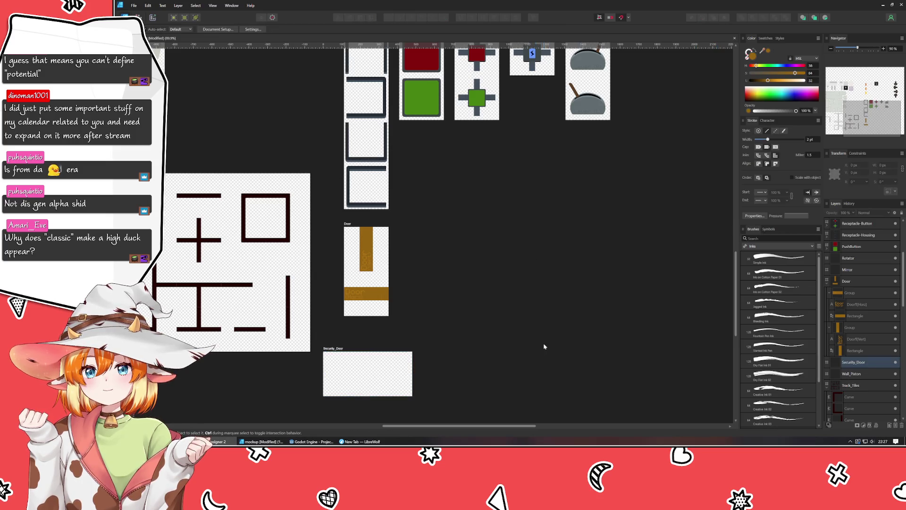
scroll(529, 280, down, 2)
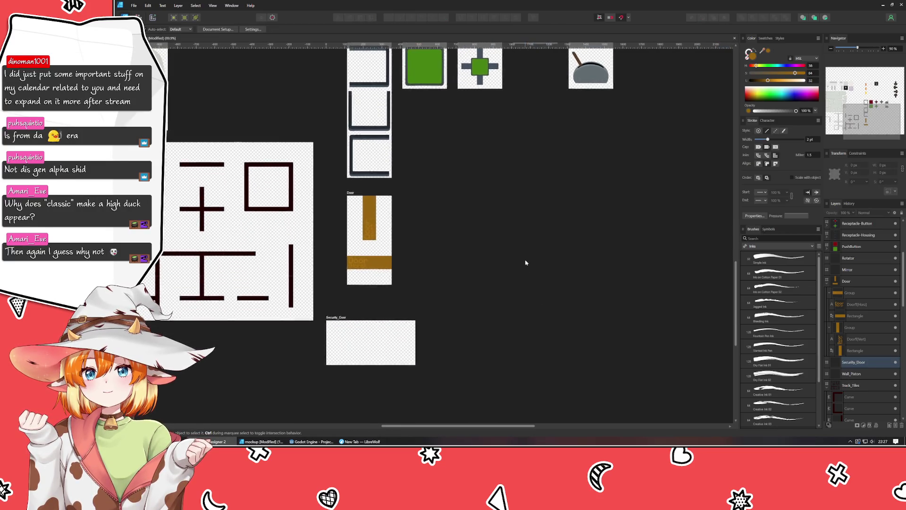
drag(329, 320, 355, 318)
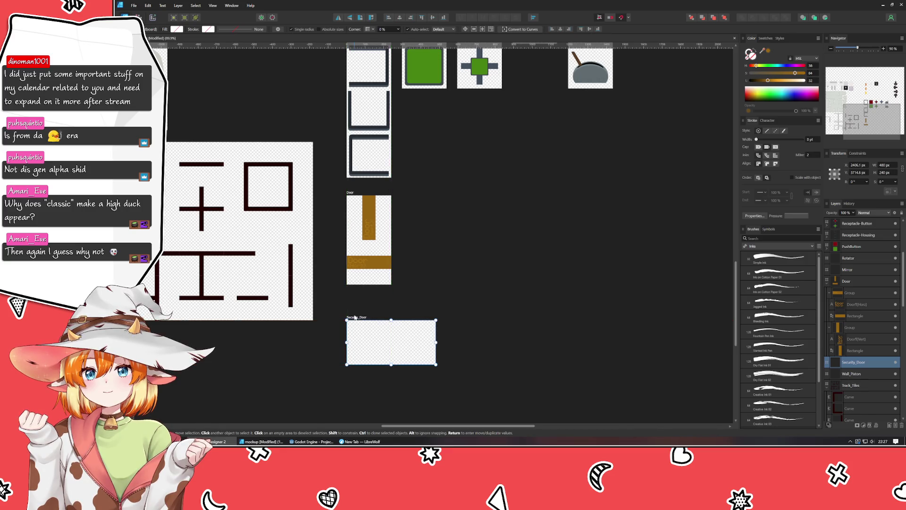
click(479, 239)
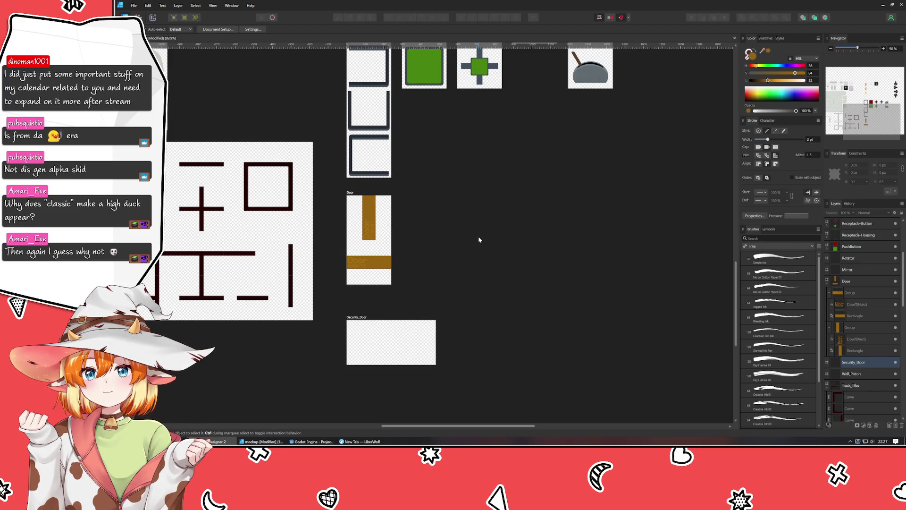
click(411, 350)
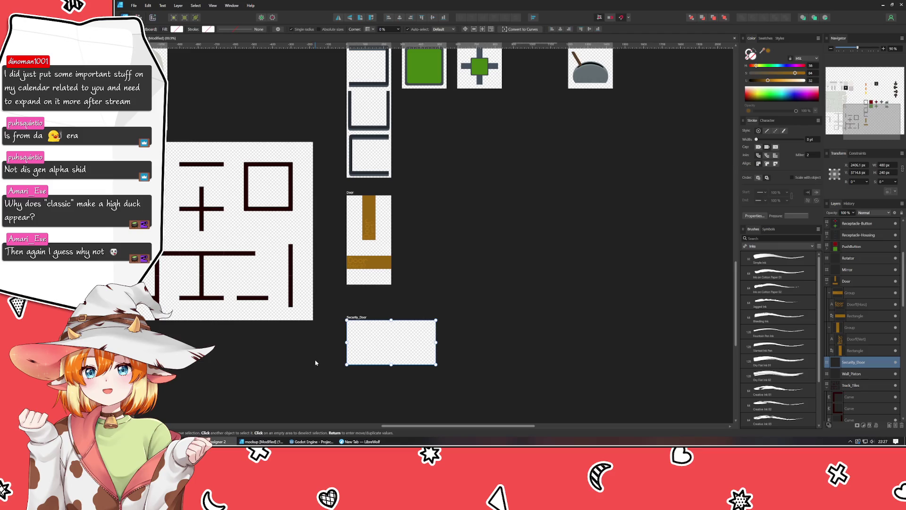
Bring in the grey striped door graphic and resize it to fill the Security_Door artboard
scroll(308, 327, down, 2)
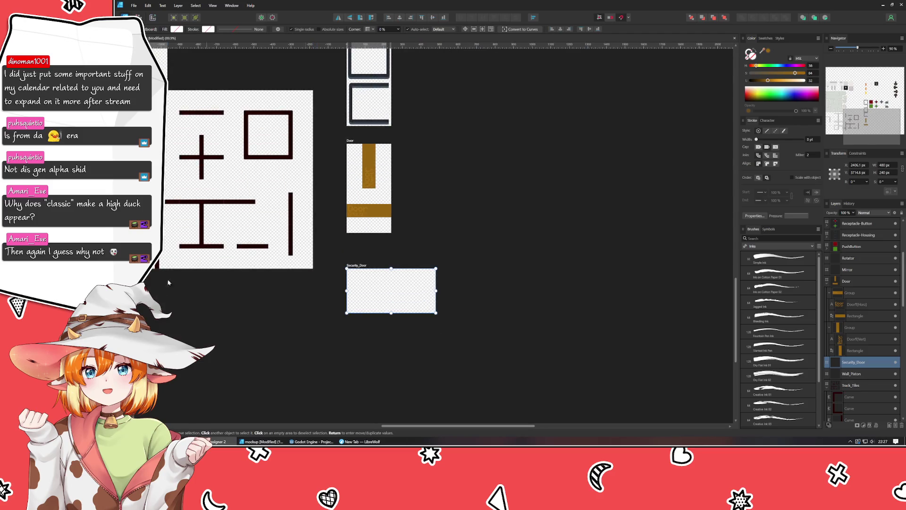
key(ctrl+d)
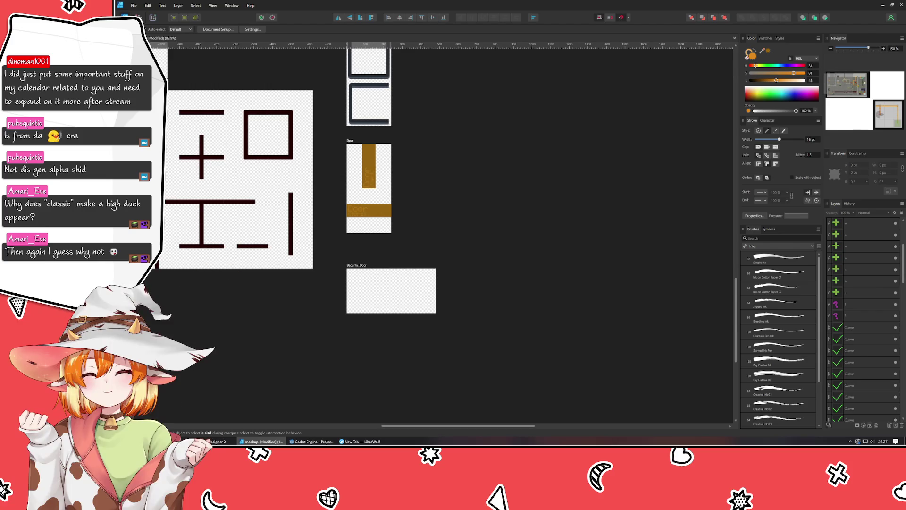
key(ctrl+z)
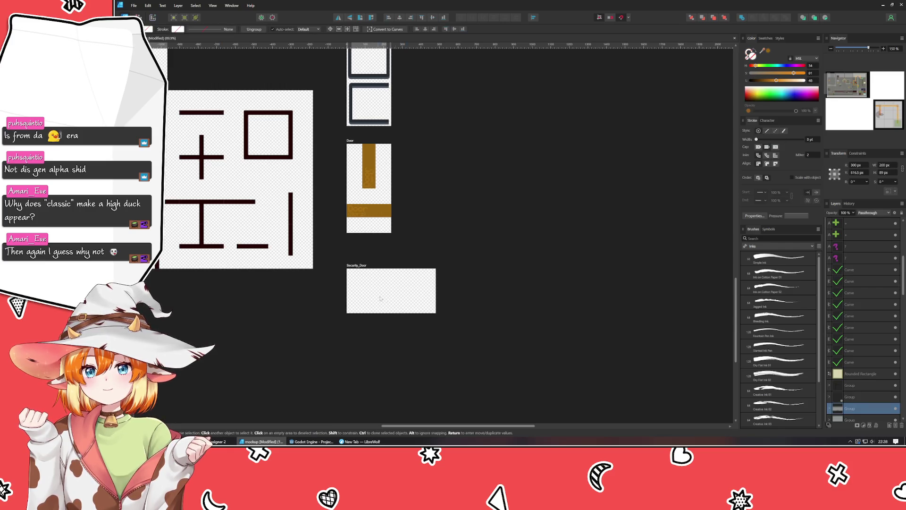
click(401, 296)
mouse_move(401, 296)
mouse_down()
mouse_move(367, 311)
mouse_move(436, 269)
mouse_up()
click(463, 297)
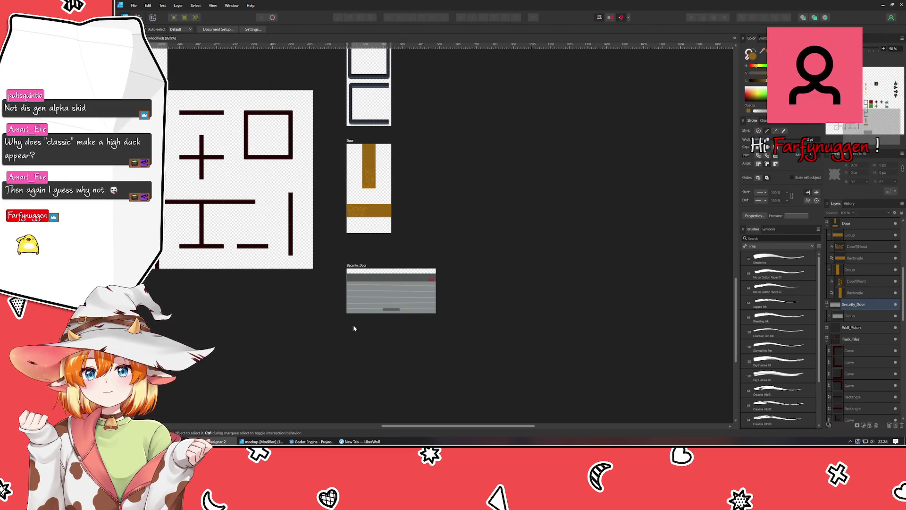
Nudge the door graphic inside Security_Door up slightly
click(389, 294)
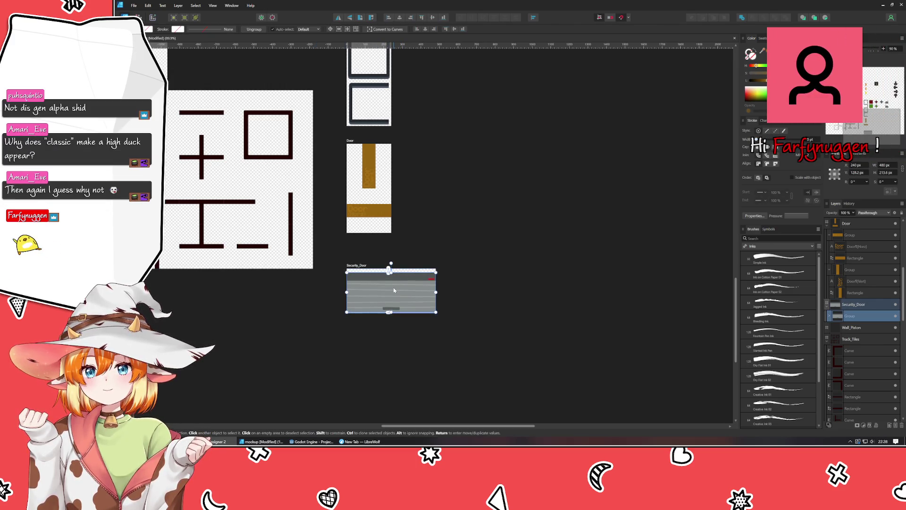
key(Up)
key(Up)
key(Up)
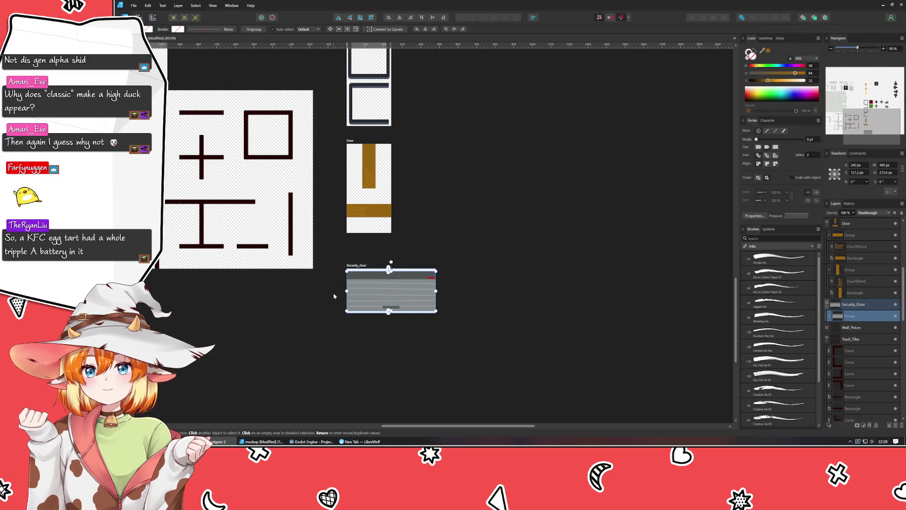
click(321, 322)
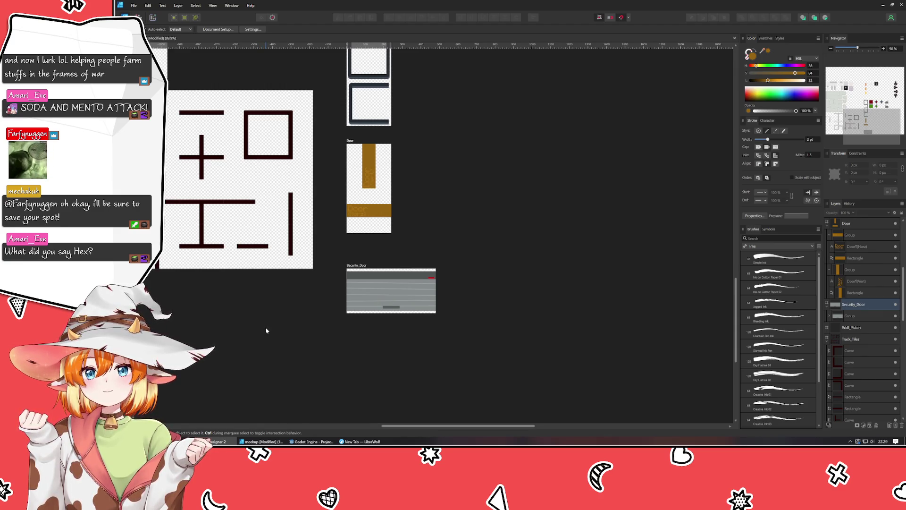
Pick out the small red marker rectangle on the grey door's top strip
drag(265, 328, 277, 366)
click(436, 328)
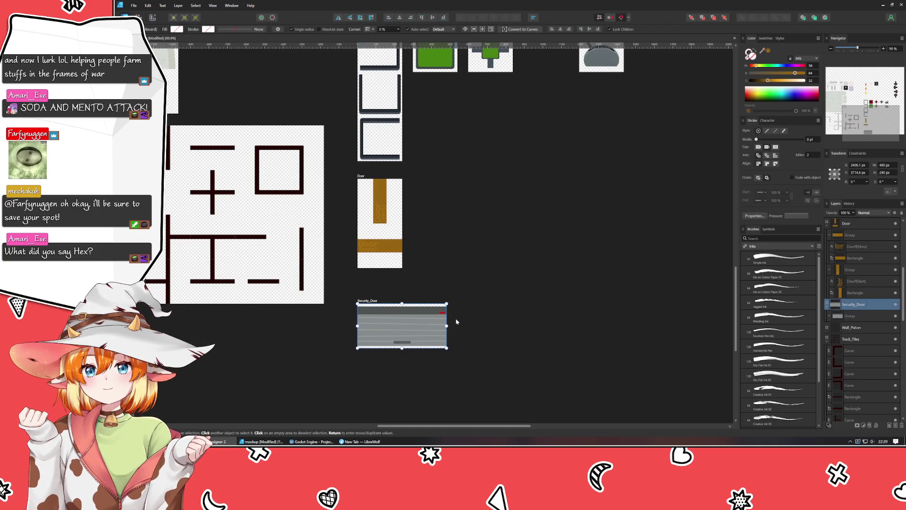
click(443, 313)
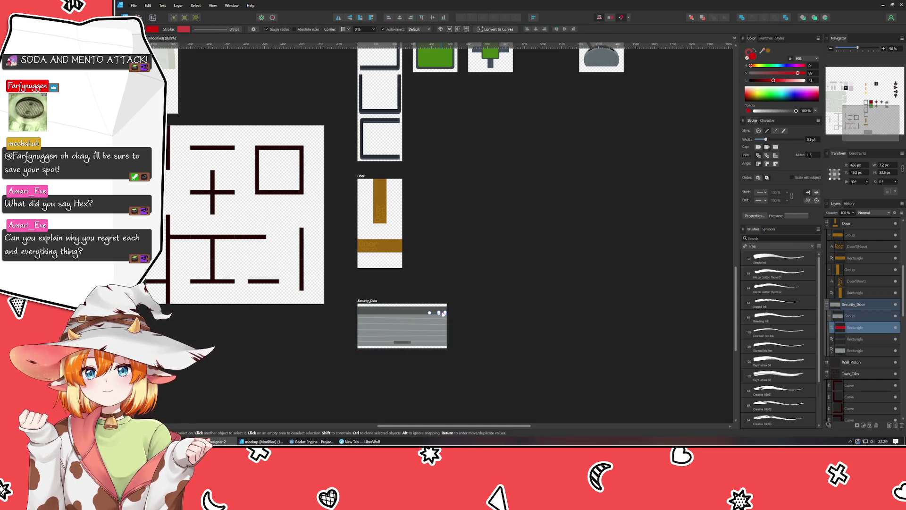
click(442, 311)
click(497, 350)
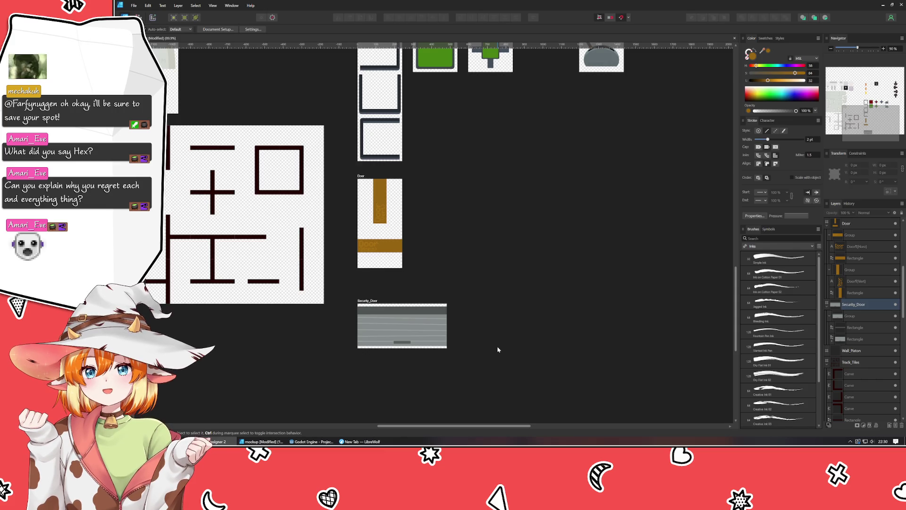
Clear the selection in the other document, then reselect Security_Door and its height value
key(ctrl+Tab)
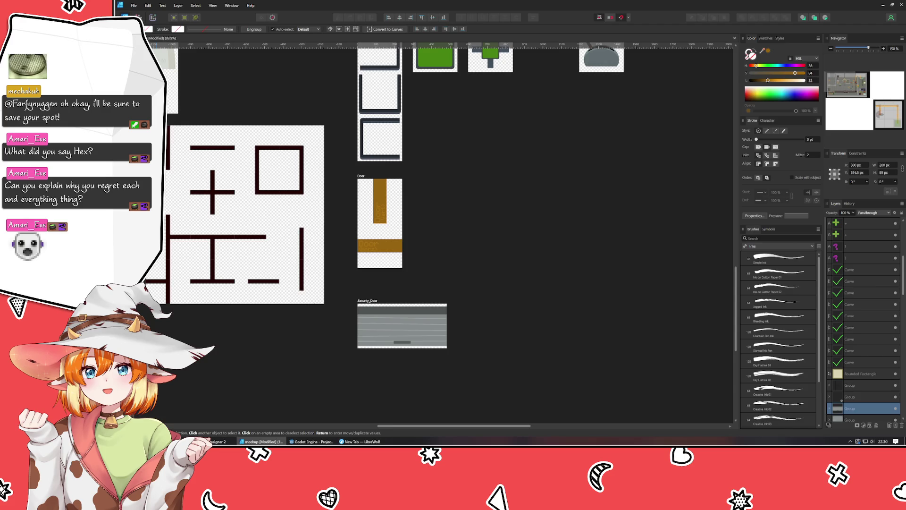
key(ctrl+d)
key(ctrl+Tab)
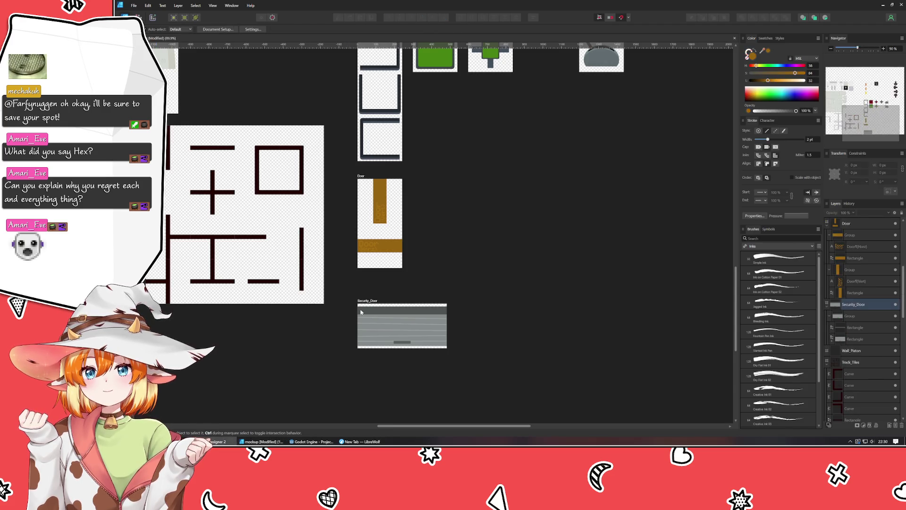
click(422, 314)
scroll(427, 334, down, 5)
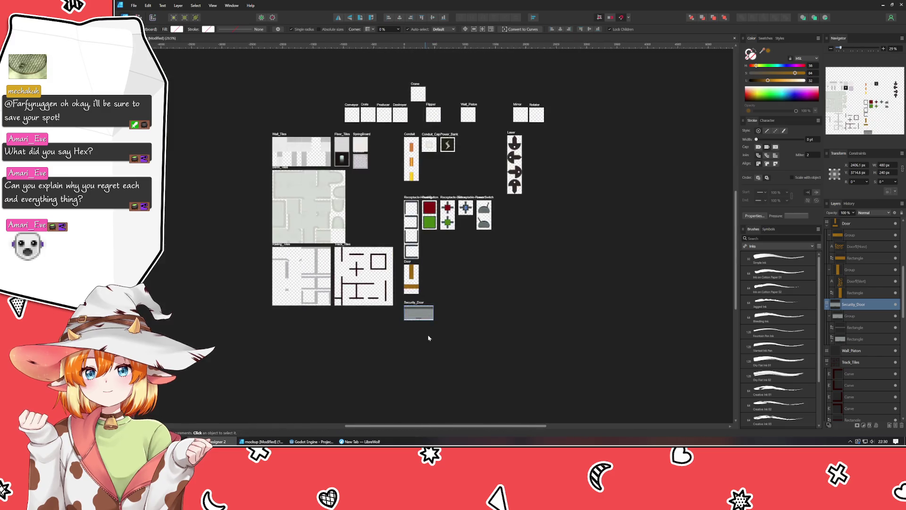
scroll(429, 344, up, 8)
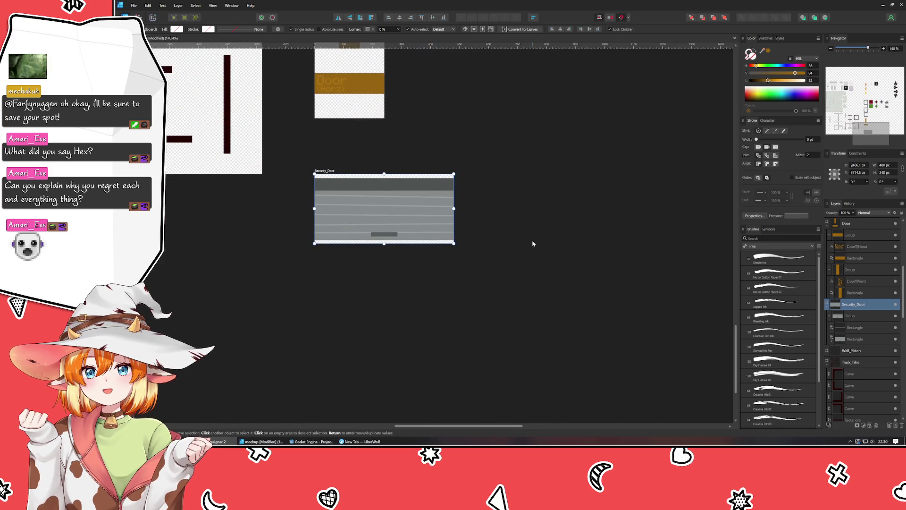
click(893, 172)
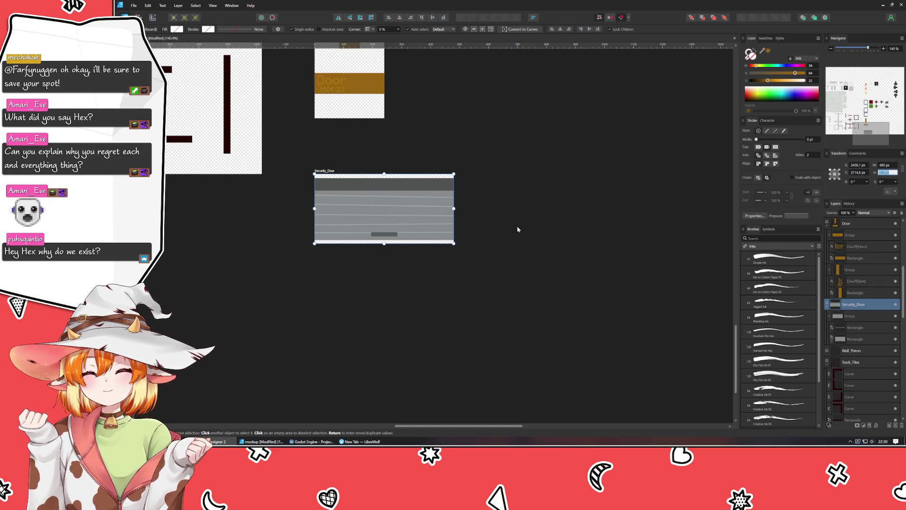
key(shift+Tab)
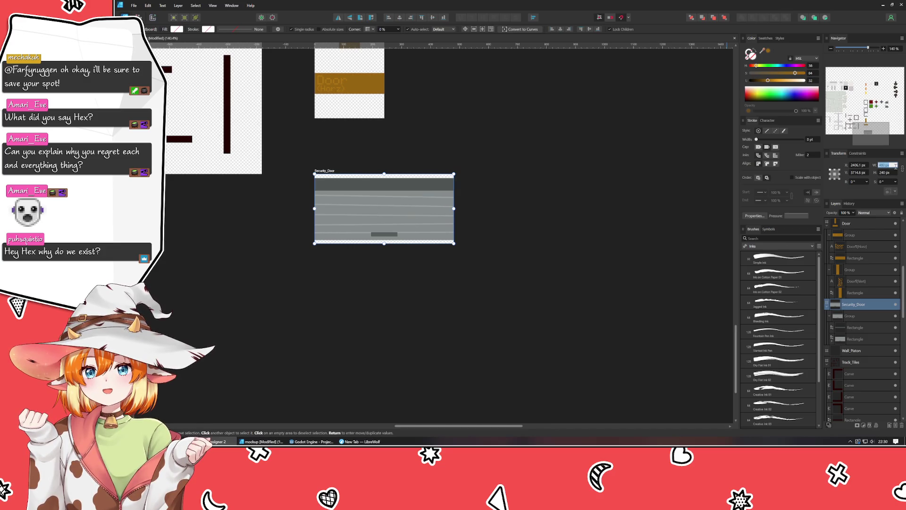
text(720)
key(Tab)
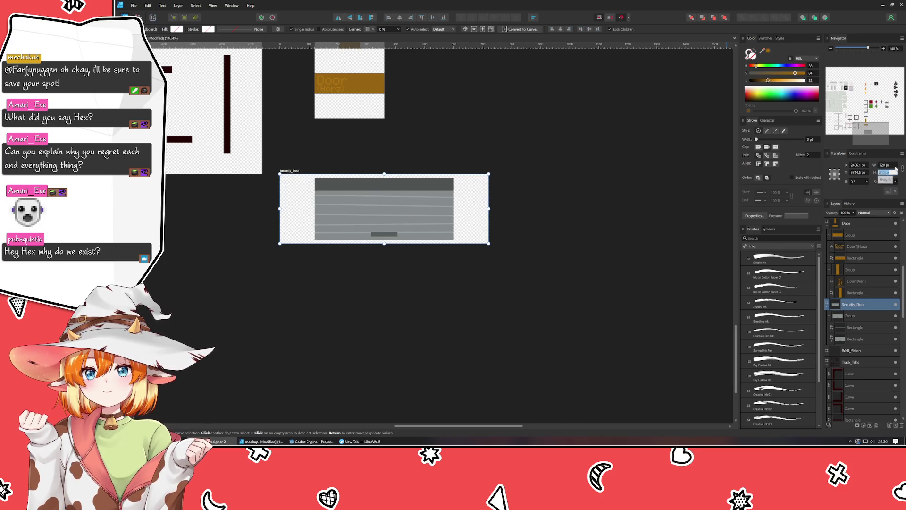
key(shift+Tab)
text(480)
key(Return)
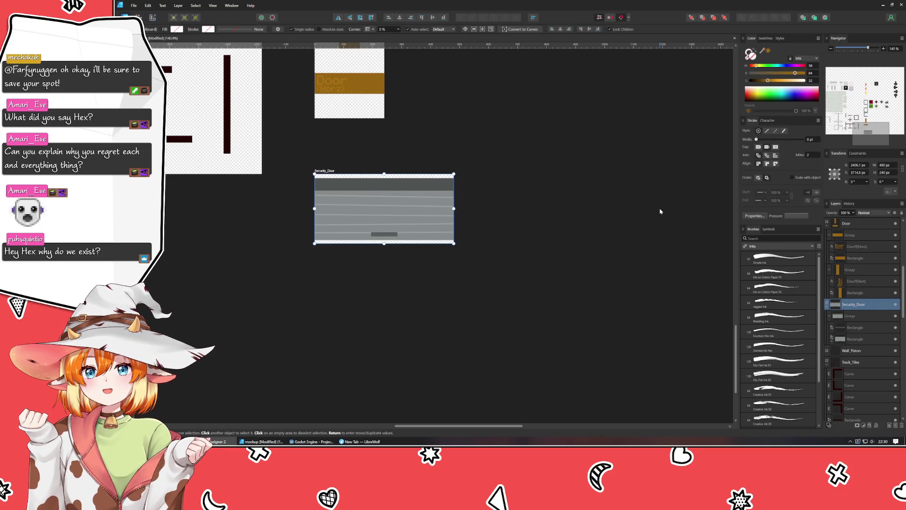
click(831, 176)
click(831, 169)
click(890, 165)
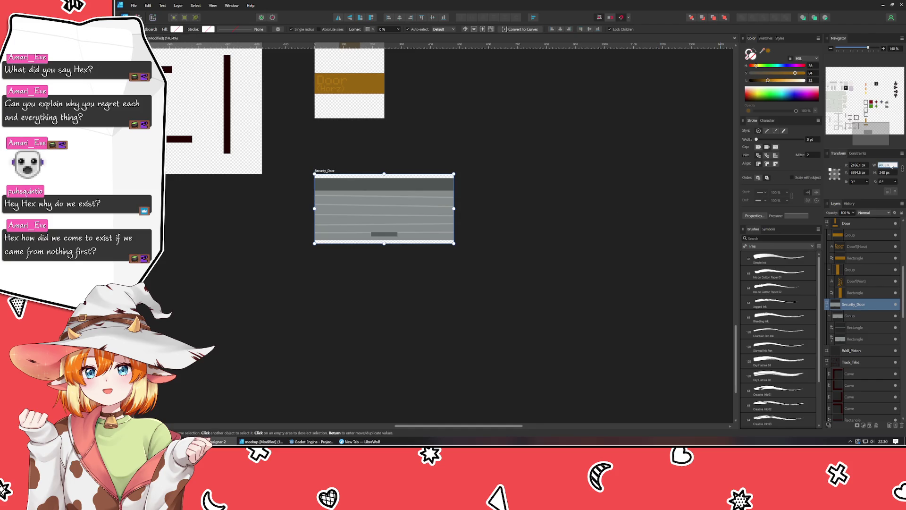
key(BackSpace)
key(Tab)
text(480)
key(Return)
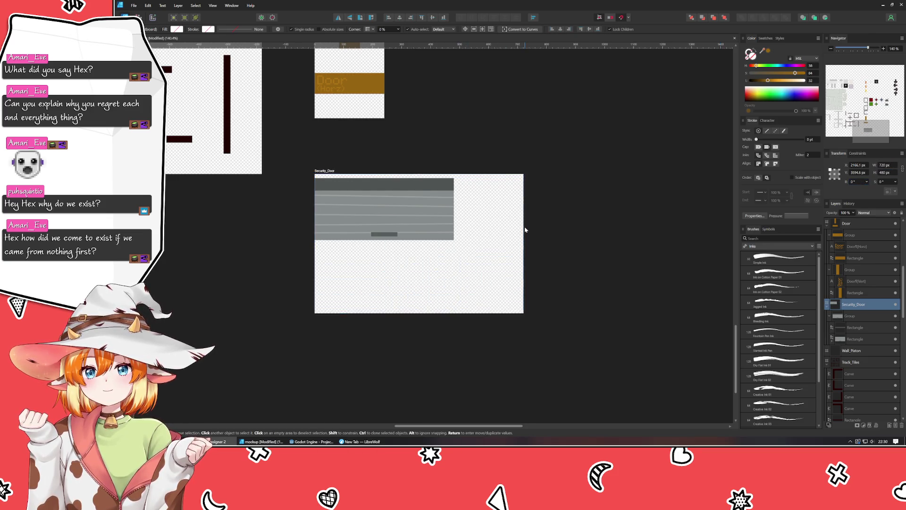
click(525, 229)
mouse_move(150, 250)
mouse_down()
mouse_move(460, 259)
mouse_move(453, 261)
mouse_up()
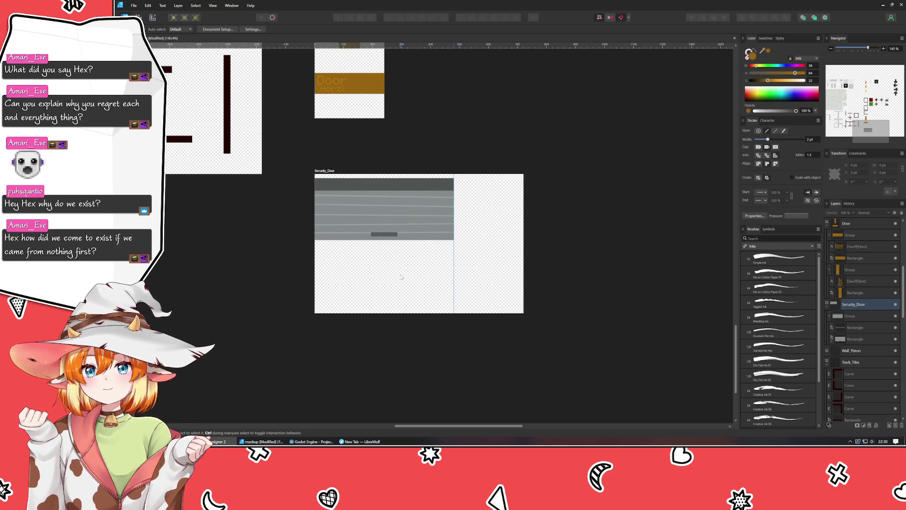
key(ctrl+z)
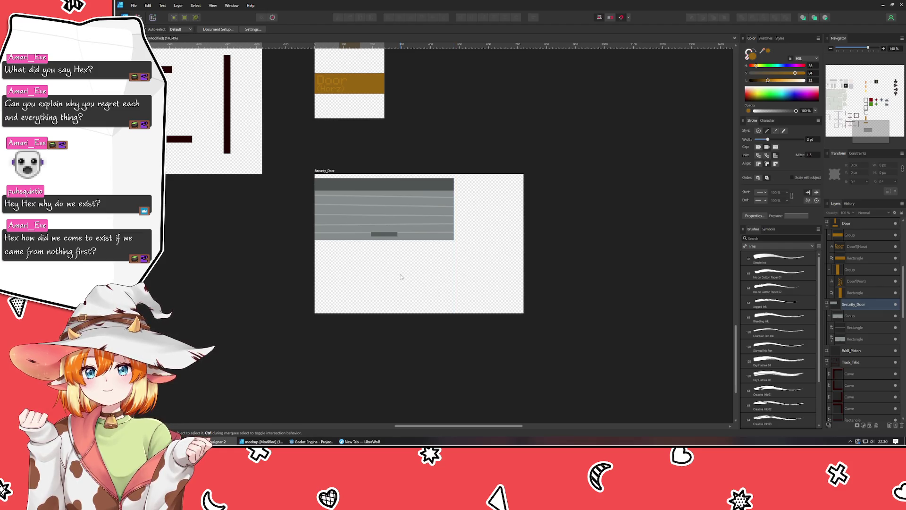
key(ctrl+z)
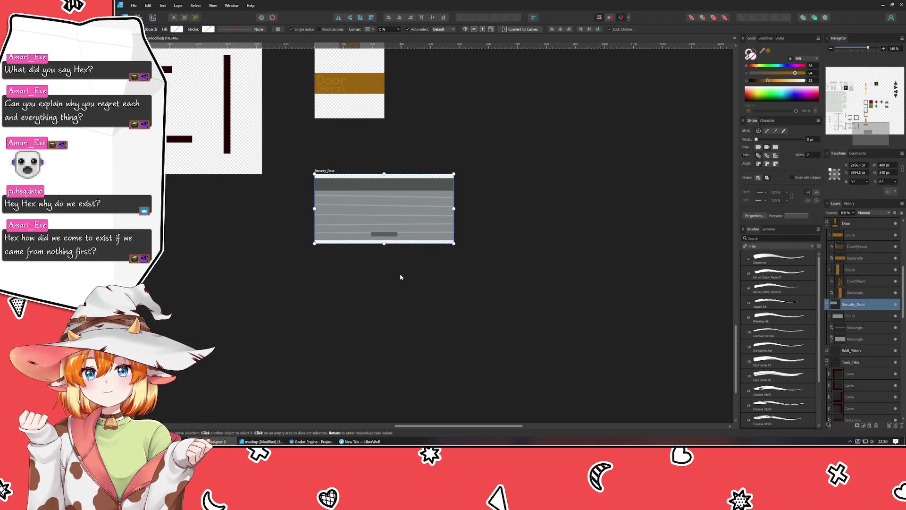
click(400, 274)
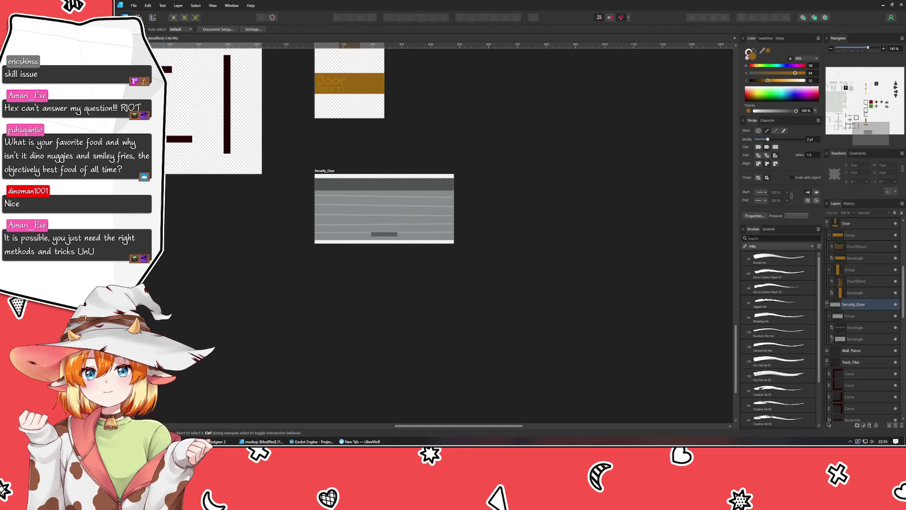
Scroll down to view the grey striped Security_Door tile beneath the Door artboard
scroll(291, 307, down, 5)
mouse_move(289, 305)
mouse_down()
mouse_move(514, 296)
mouse_move(370, 313)
mouse_move(377, 326)
mouse_up()
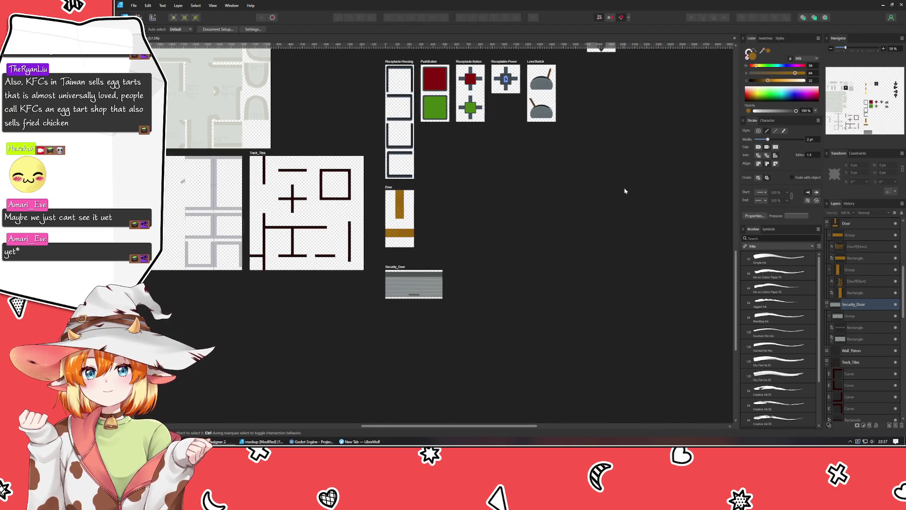
scroll(442, 248, up, 2)
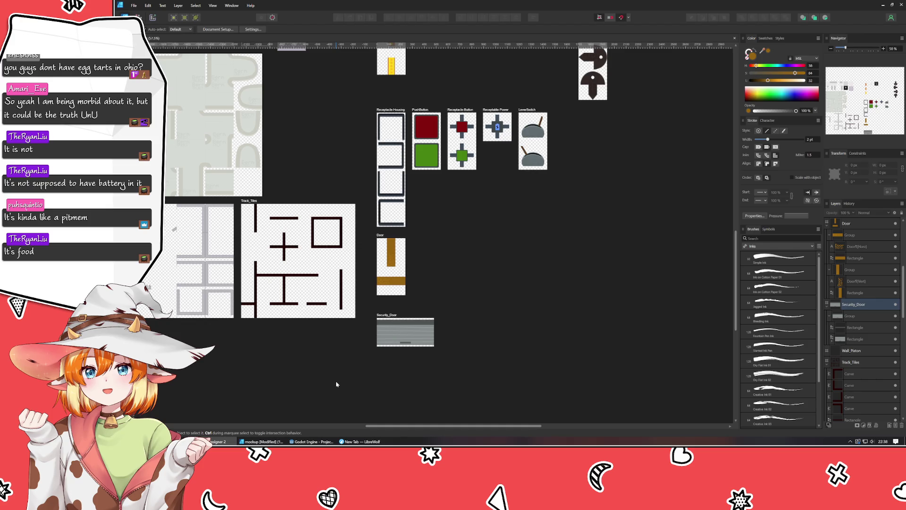
Search LibreWolf for 'egg tart' in a new tab and show the image results
key(alt+Tab)
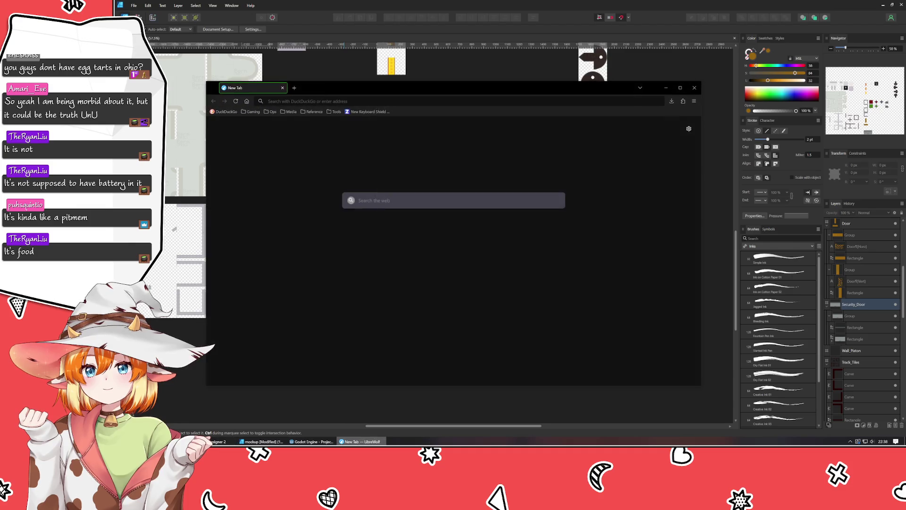
key(ctrl+t)
text(egg tart)
key(Return)
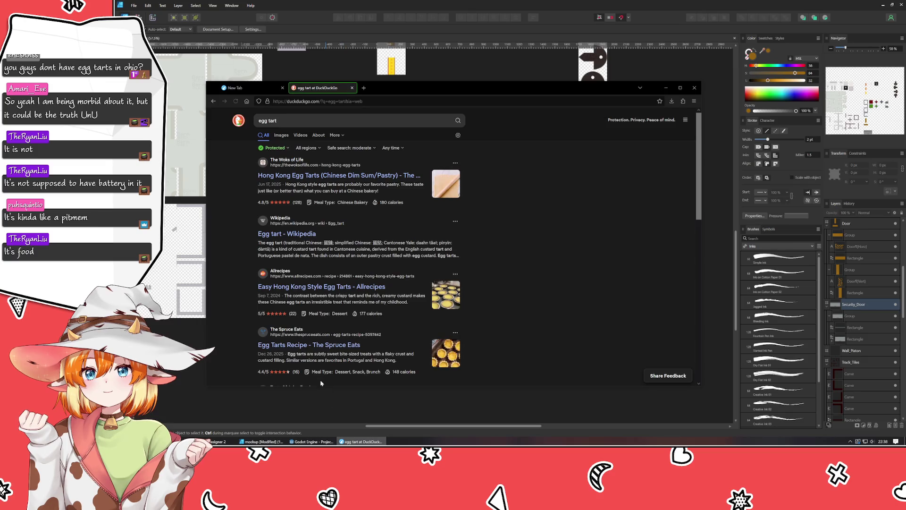
click(282, 136)
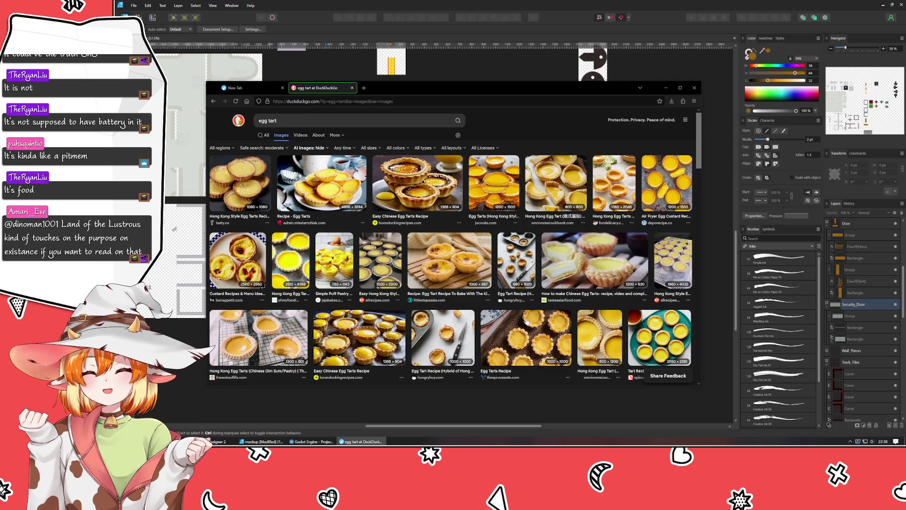
Browse the egg tart images, then minimise LibreWolf
scroll(526, 321, down, 1)
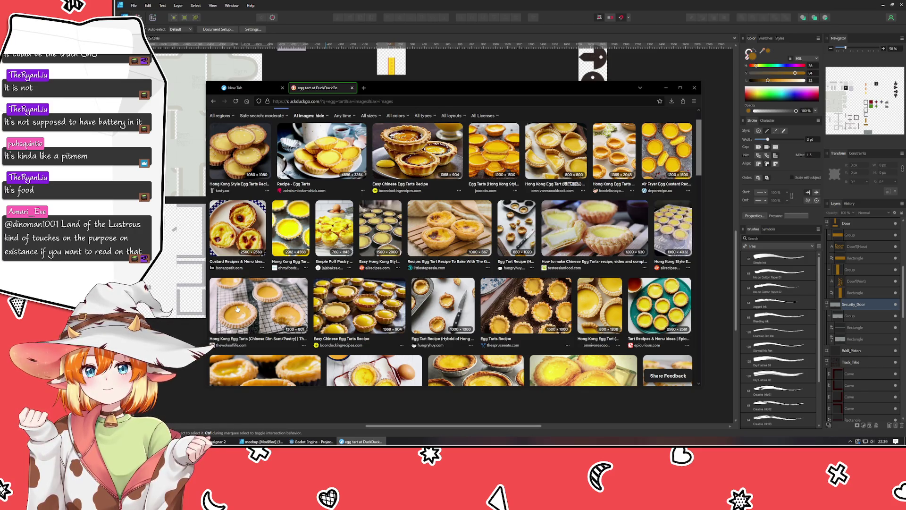
scroll(237, 309, up, 1)
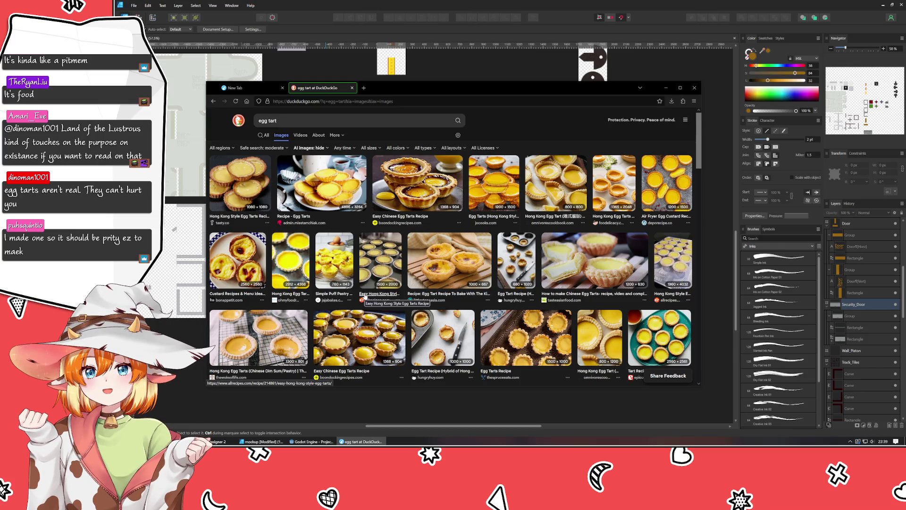
click(666, 88)
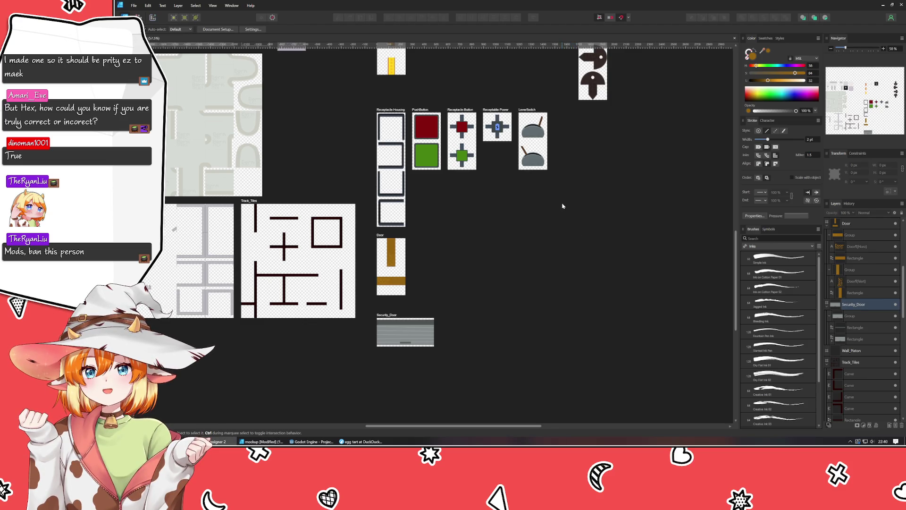
scroll(562, 206, up, 5)
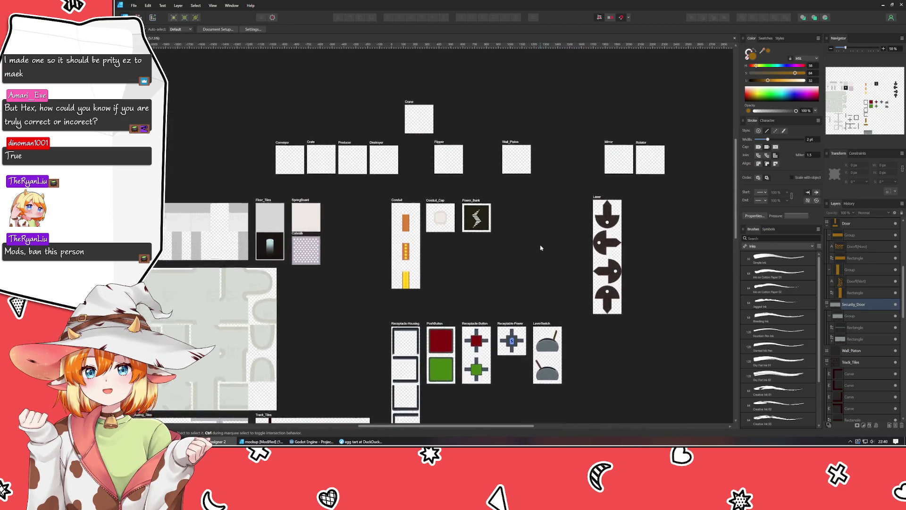
scroll(530, 252, down, 3)
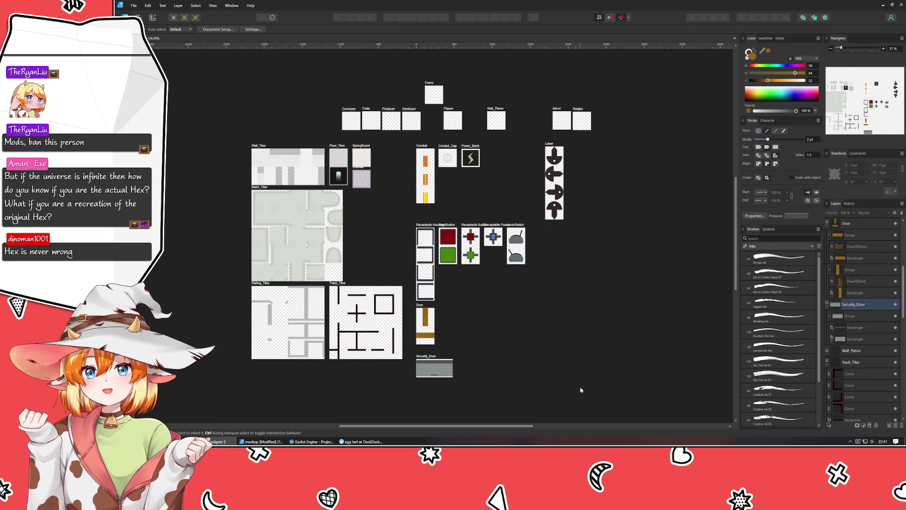
drag(568, 370, 558, 329)
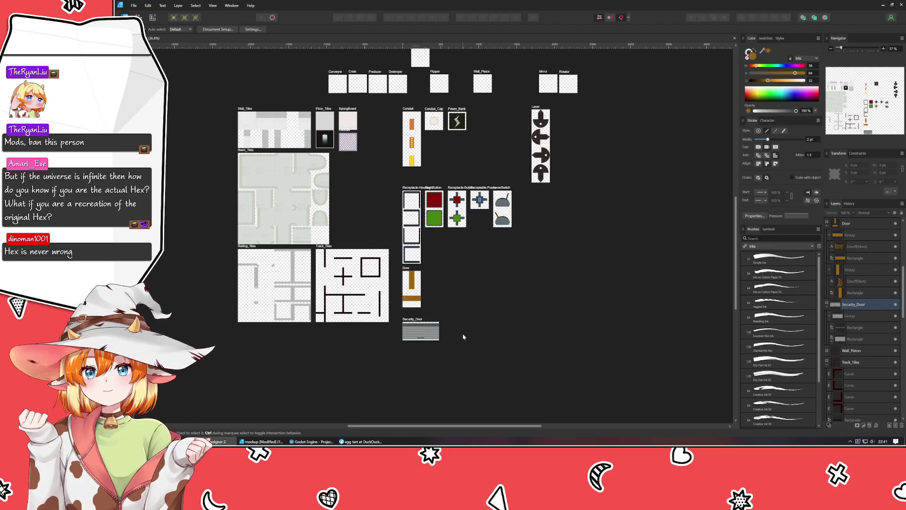
click(862, 408)
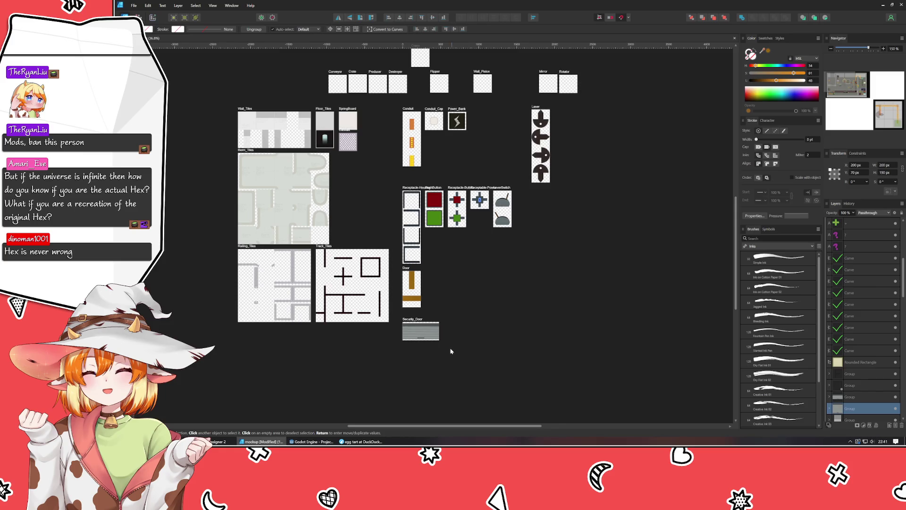
Set the Security_Door artboard's height to 720 px
click(414, 319)
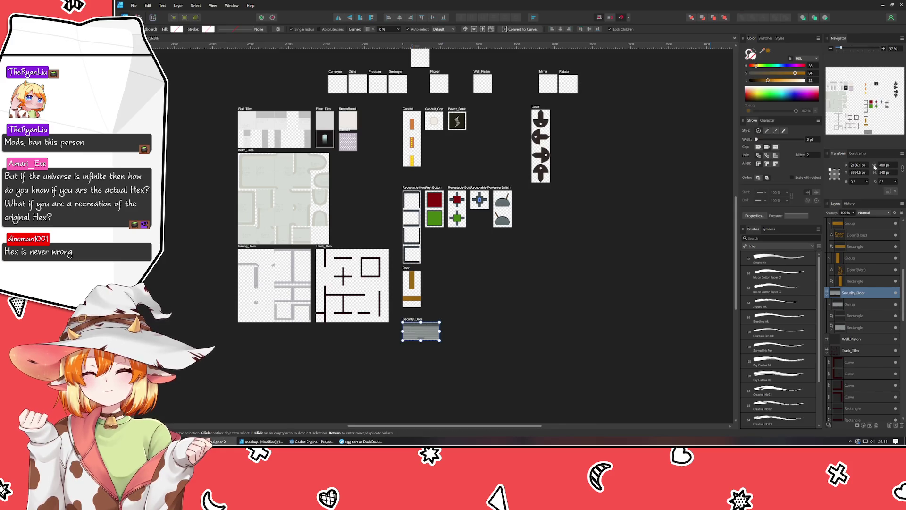
click(884, 172)
text(720)
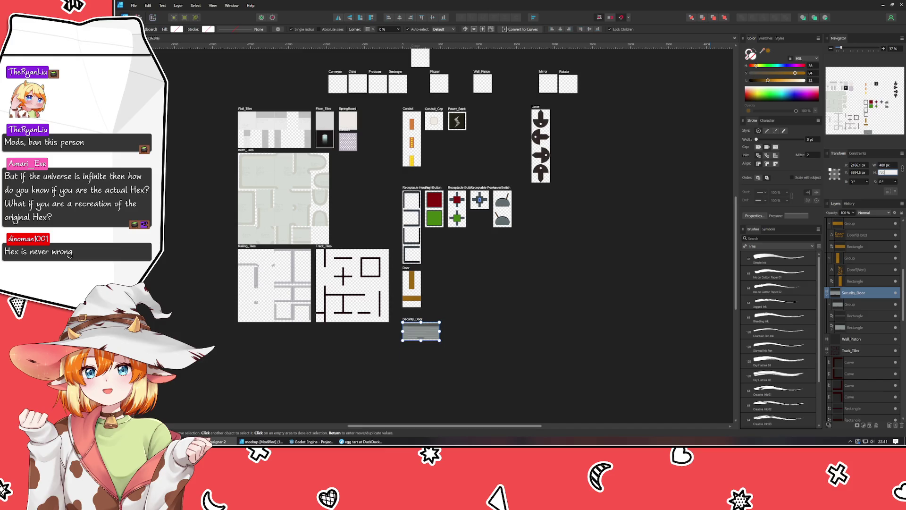
key(Return)
Move the grey door group to the artboard's lower-left and scale it to fill the lower part
click(431, 338)
mouse_move(427, 335)
mouse_down()
mouse_move(415, 366)
mouse_move(460, 334)
mouse_move(439, 322)
mouse_up()
click(457, 373)
scroll(457, 373, up, 3)
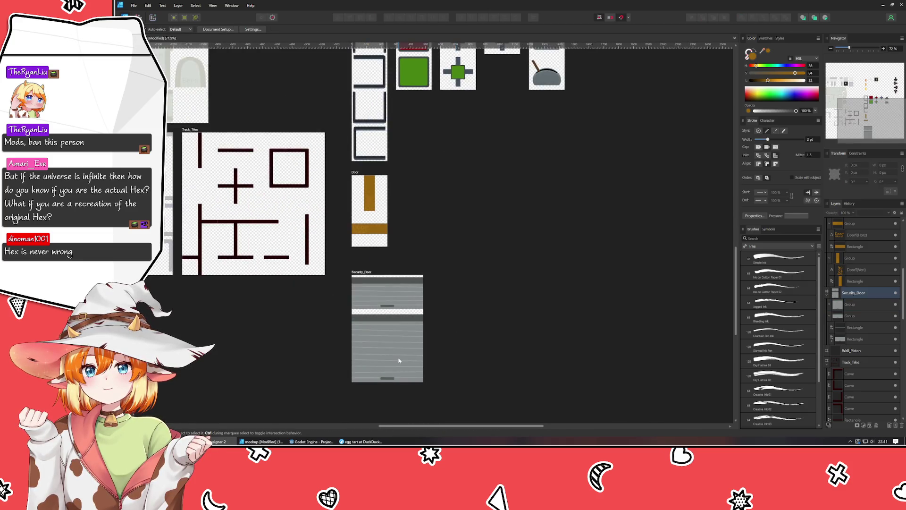
click(398, 360)
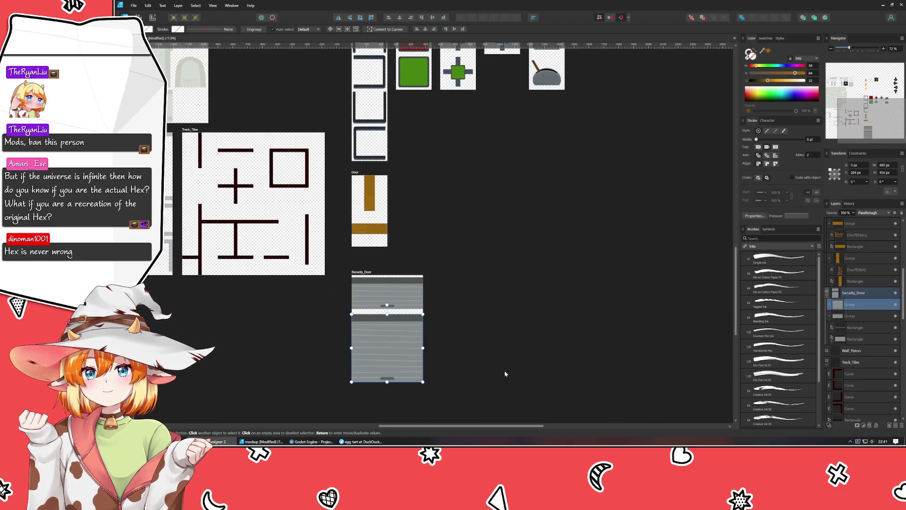
click(486, 319)
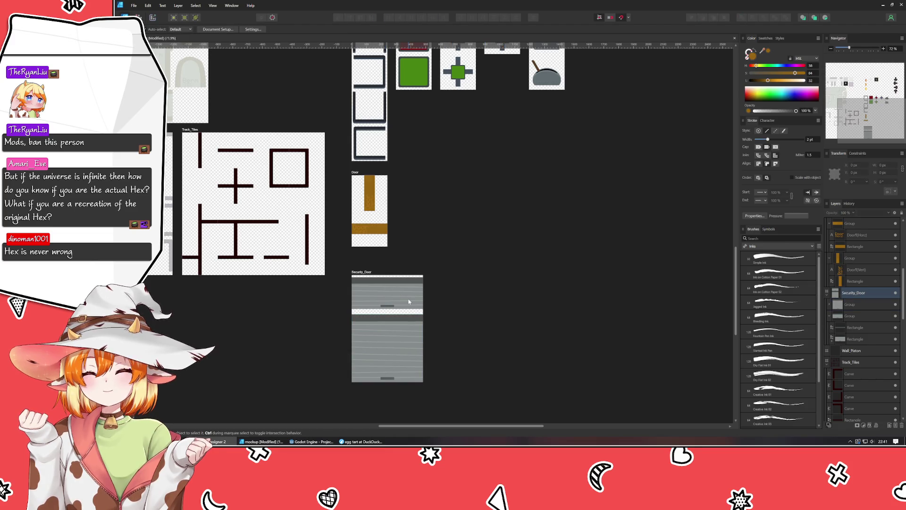
Add a horizontal guide across Security_Door at about y 680
scroll(408, 301, up, 2)
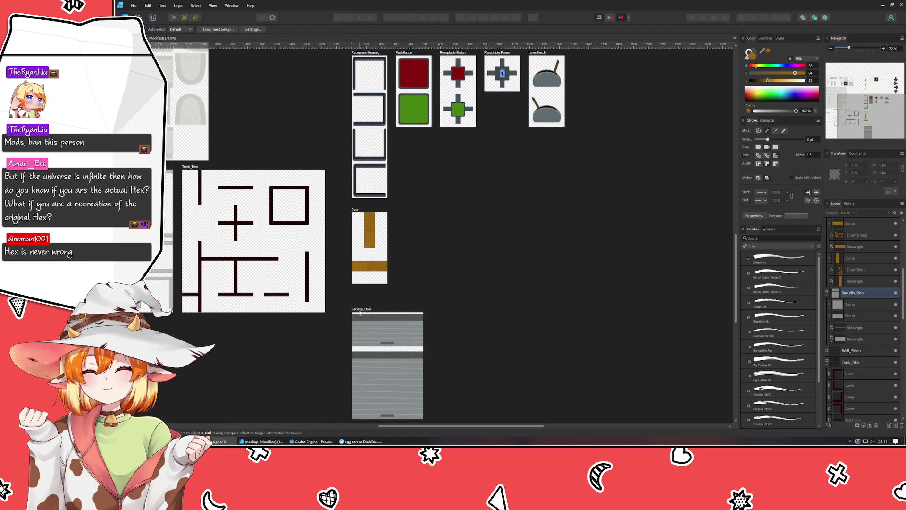
click(359, 313)
mouse_move(339, 48)
mouse_down()
mouse_move(330, 284)
mouse_move(315, 350)
mouse_up()
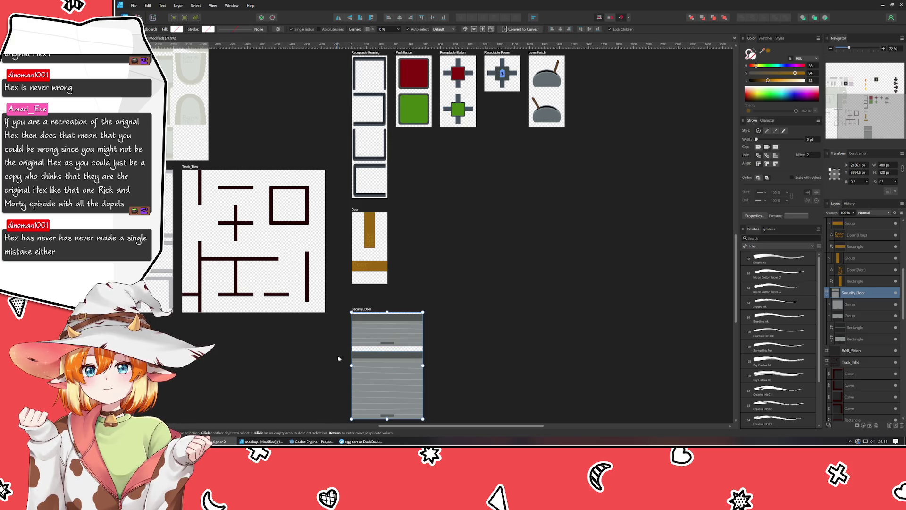
scroll(338, 358, up, 5)
drag(417, 335, 419, 317)
click(357, 314)
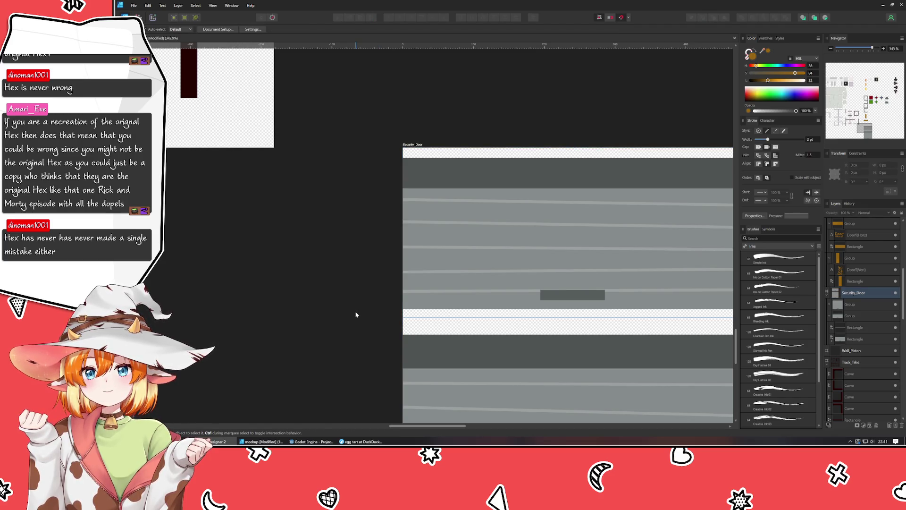
Nudge the grey door group inside Security_Door down a few pixels, then zoom out
click(465, 269)
key(Down)
key(Down)
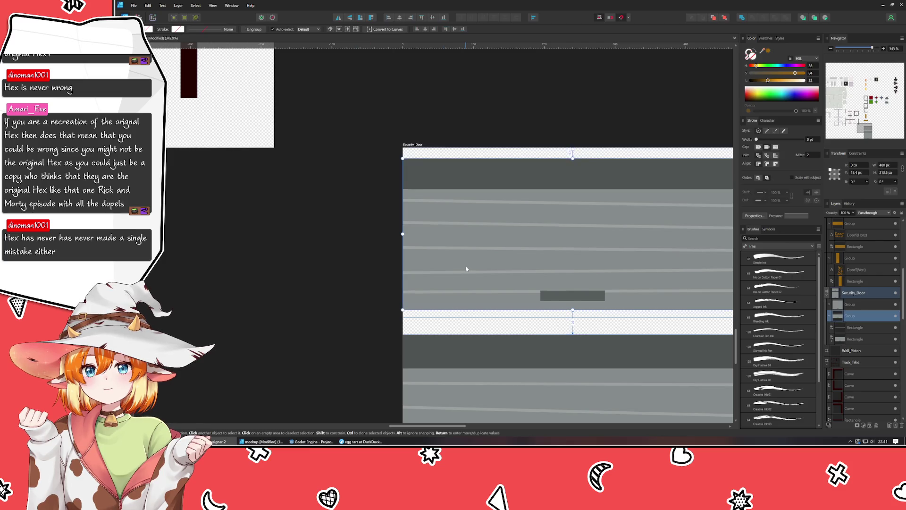
click(324, 276)
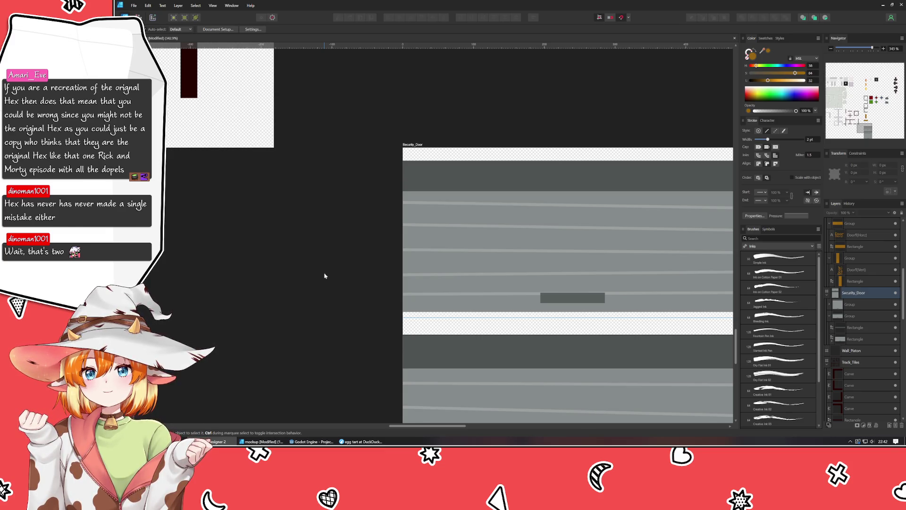
scroll(324, 275, down, 10)
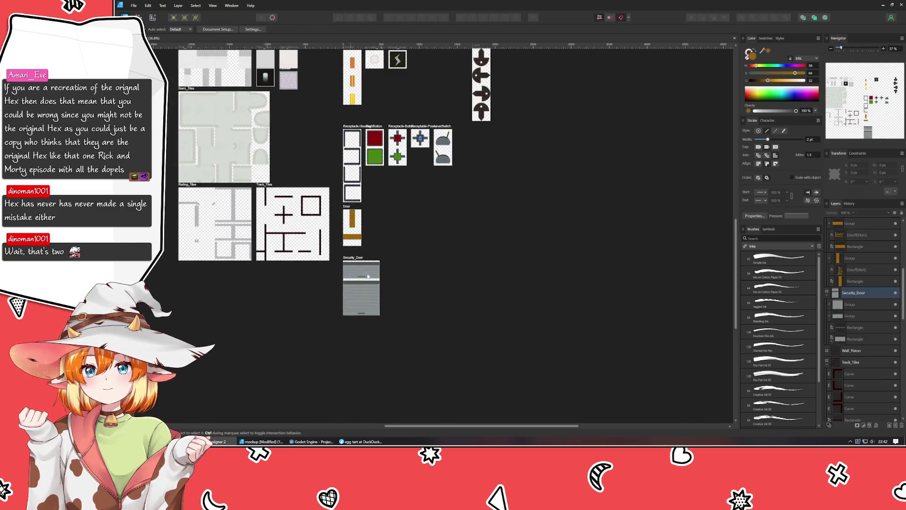
scroll(367, 275, up, 5)
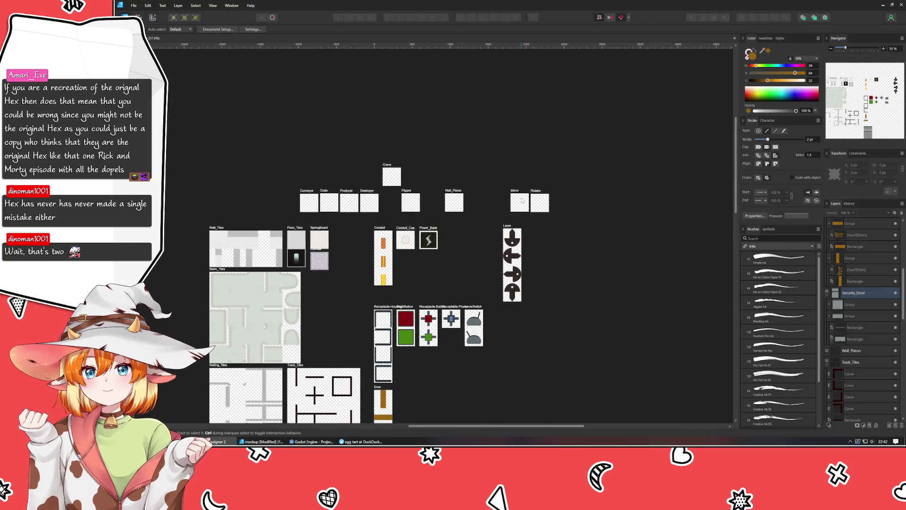
Move the empty Rotator artboard down into the lower row beside Receptacle-Housing
scroll(521, 200, up, 3)
click(497, 183)
click(567, 184)
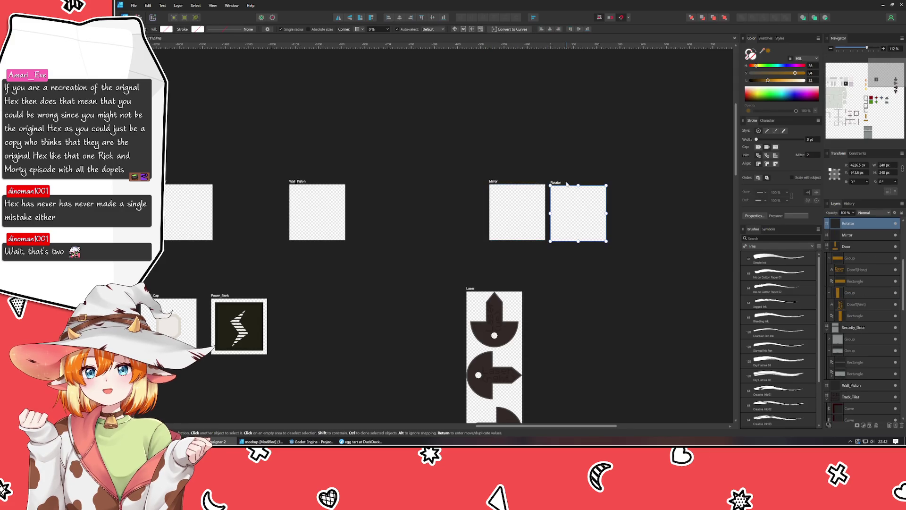
mouse_move(567, 184)
mouse_down()
mouse_move(304, 329)
mouse_move(313, 297)
mouse_up()
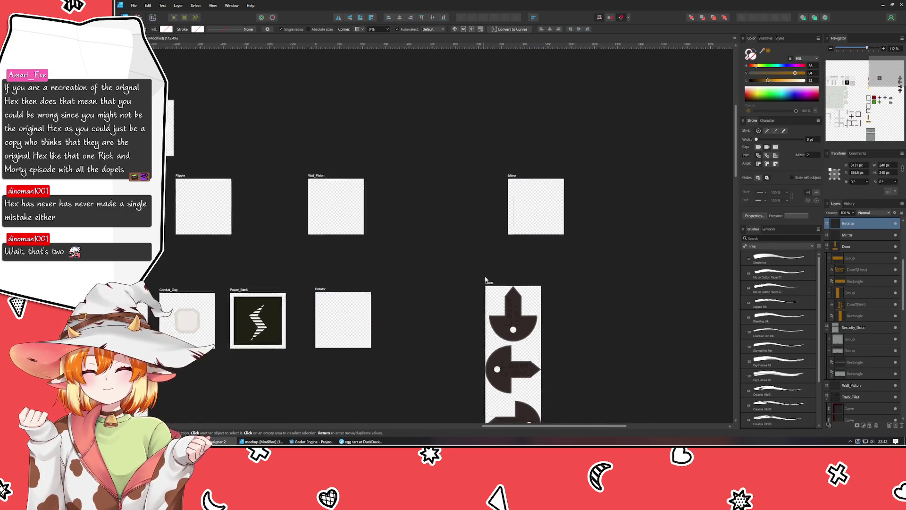
scroll(485, 279, left, 3)
scroll(522, 275, down, 5)
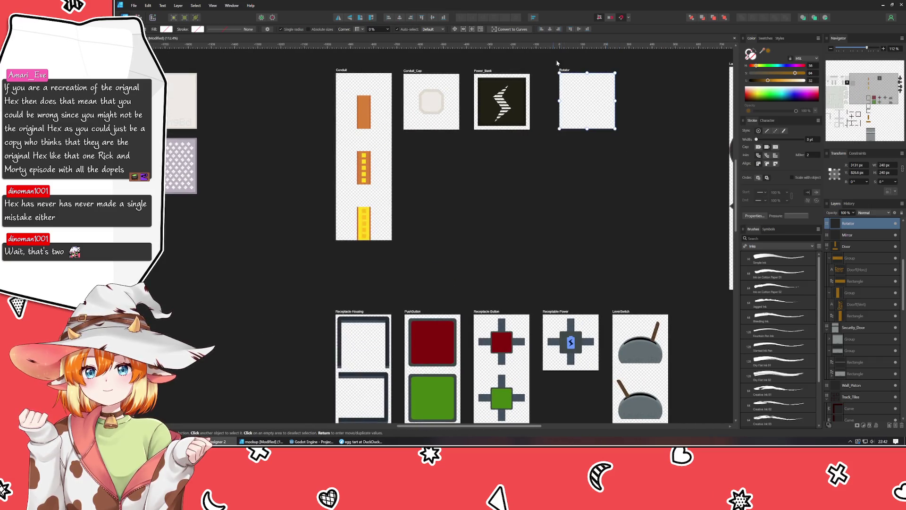
mouse_move(565, 71)
mouse_down()
mouse_move(242, 309)
mouse_move(273, 312)
mouse_up()
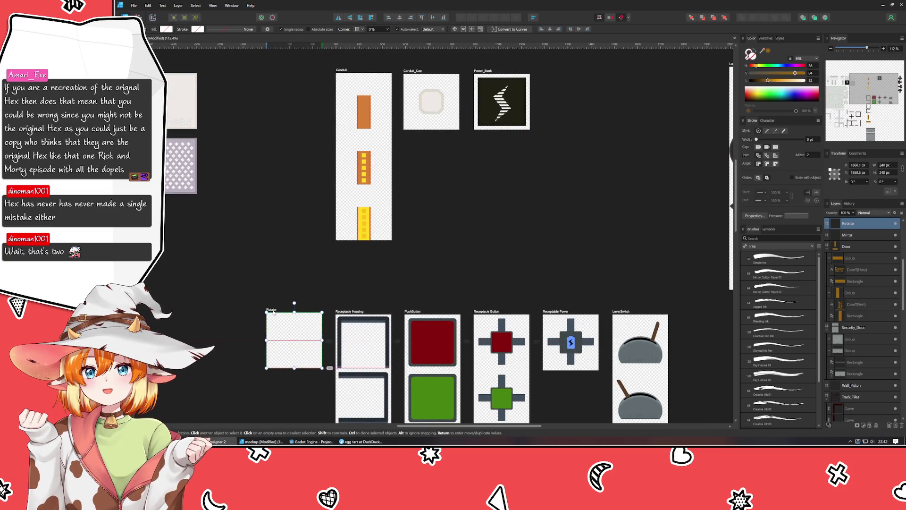
Reselect the Rotator artboard and switch to the other open document
scroll(334, 281, left, 3)
scroll(443, 336, up, 5)
click(443, 336)
scroll(443, 336, right, 2)
scroll(443, 336, down, 1)
key(ctrl+Tab)
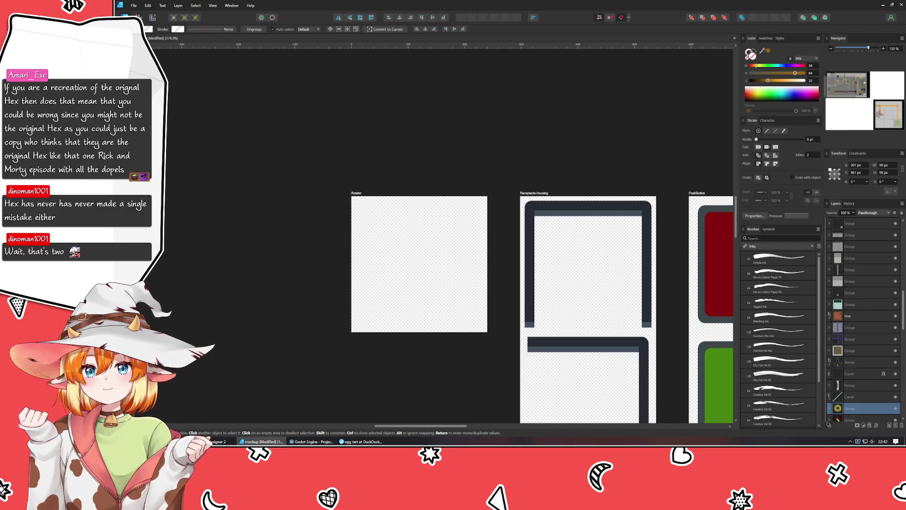
Paste the yellow spiral disc into the Rotator artboard and enlarge it
key(ctrl+Tab)
key(ctrl+v)
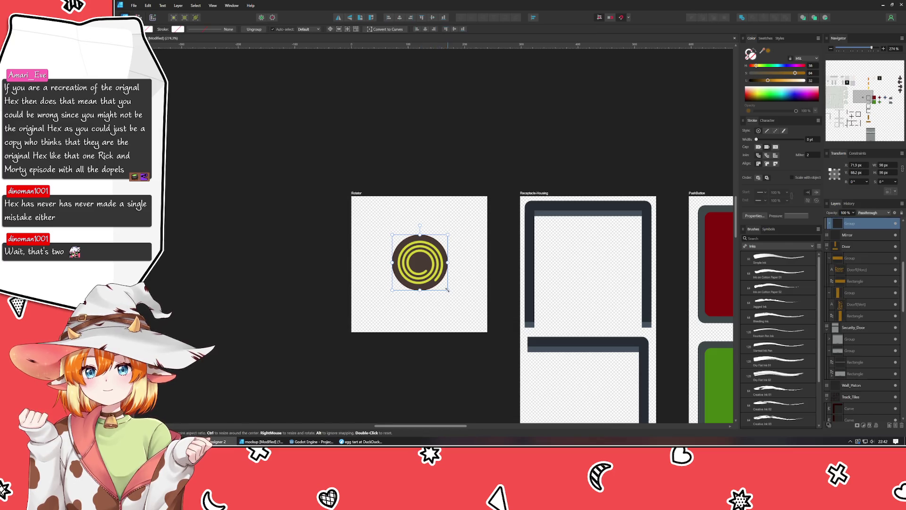
drag(446, 289, 489, 323)
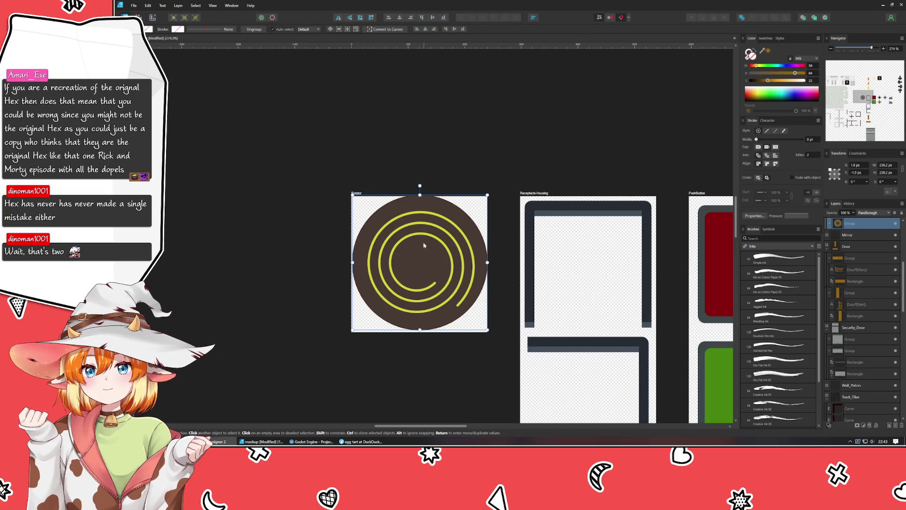
Align and stretch the spiral to cover the Rotator tile's edges, then zoom out to the sheet
drag(403, 242, 403, 243)
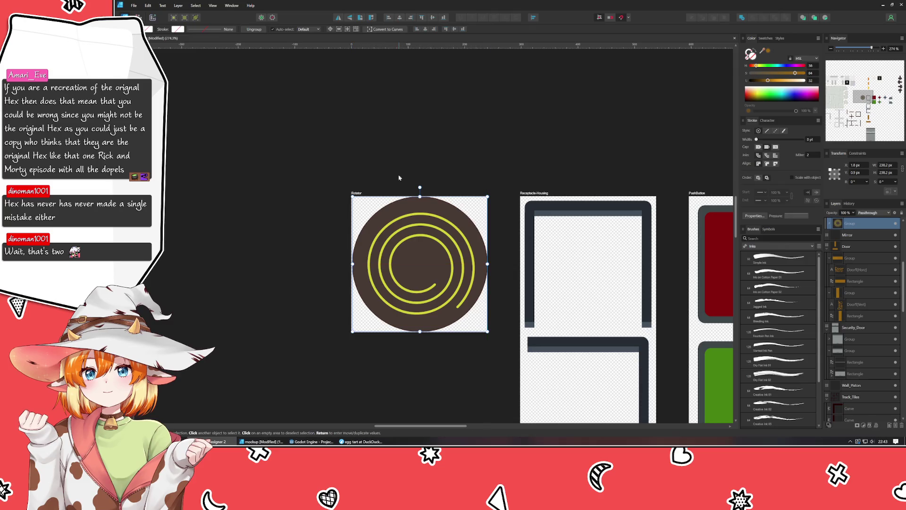
key(Left)
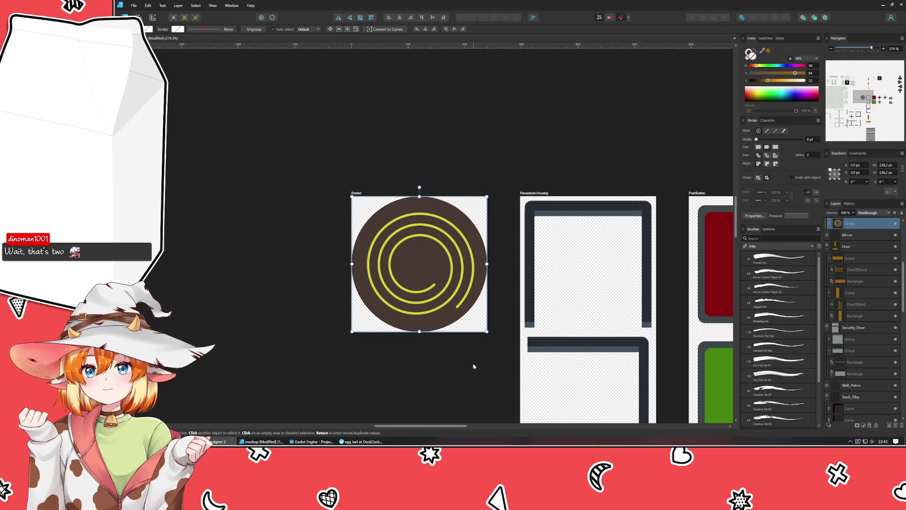
drag(488, 332, 488, 334)
click(433, 358)
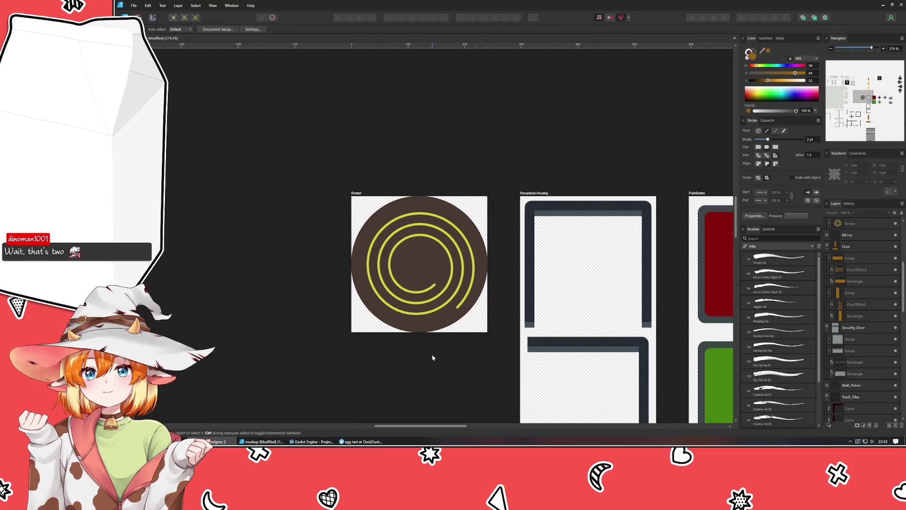
scroll(433, 358, down, 10)
drag(433, 357, 371, 189)
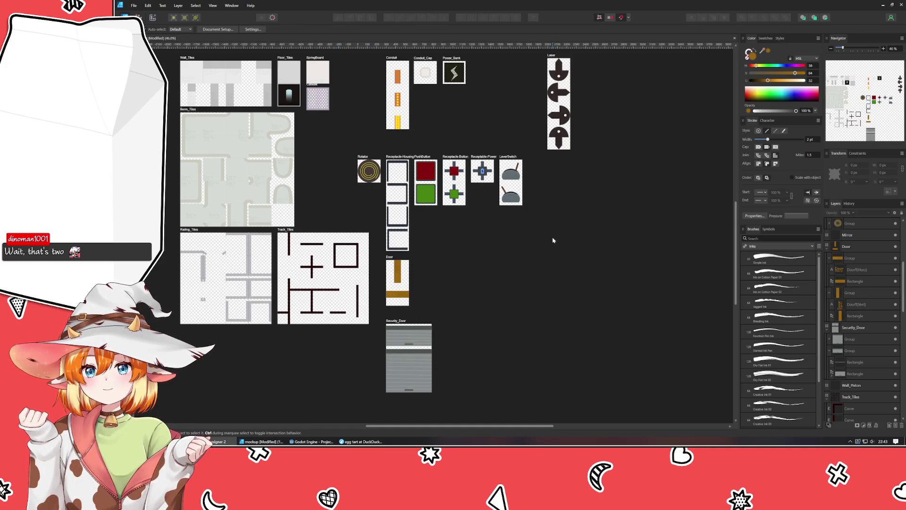
Move the Mirror artboard beside the Laser tile and stretch it to 957 px tall
scroll(550, 281, up, 3)
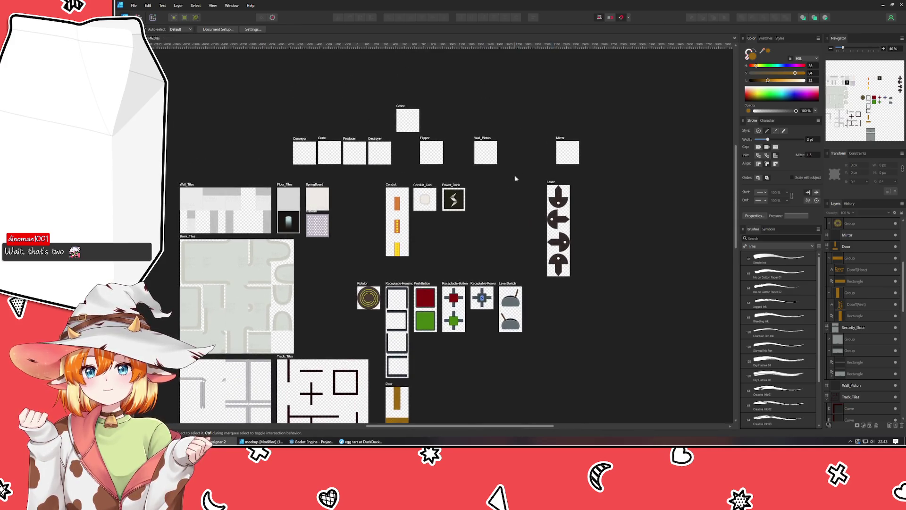
mouse_move(563, 137)
mouse_down()
mouse_move(600, 250)
mouse_move(533, 283)
mouse_move(557, 184)
mouse_move(581, 182)
mouse_up()
scroll(586, 193, up, 5)
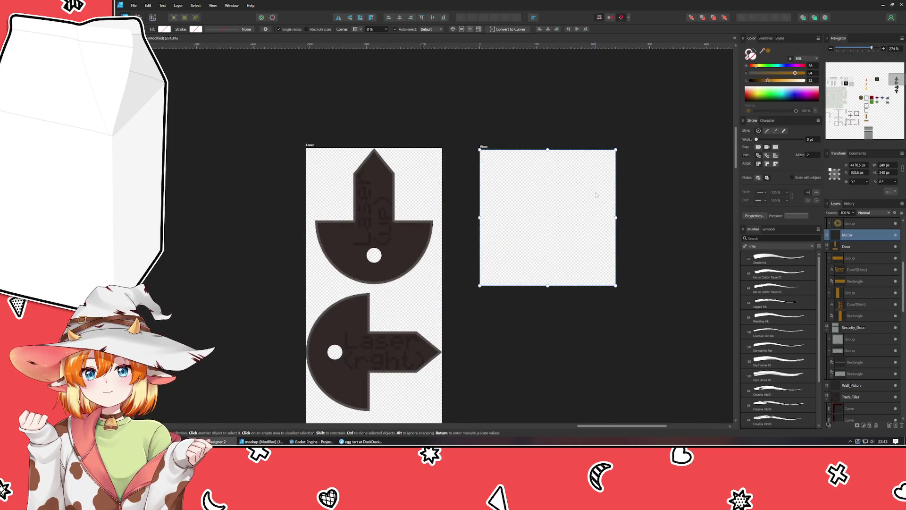
scroll(585, 193, down, 2)
drag(424, 171, 424, 338)
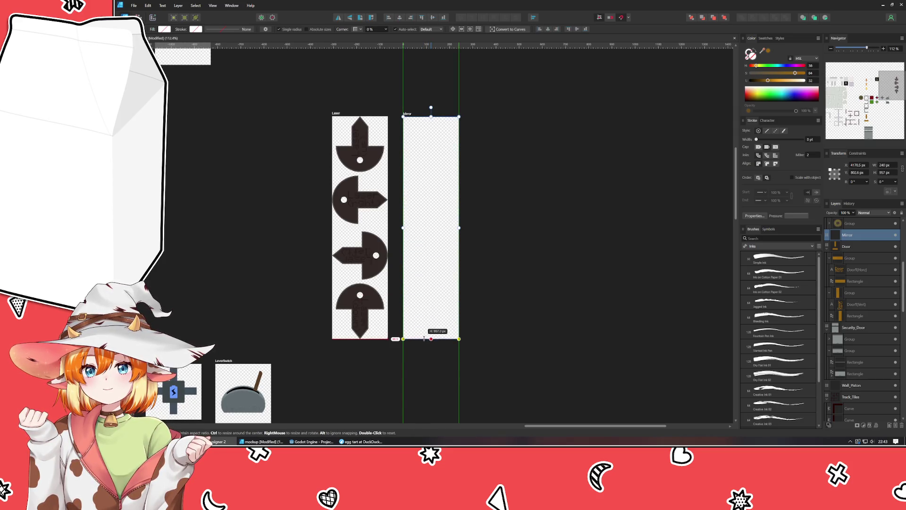
click(403, 386)
Add horizontal guides across the Mirror artboard to mark its tile rows
click(434, 161)
mouse_move(410, 46)
mouse_down()
mouse_move(402, 180)
mouse_move(419, 172)
mouse_up()
mouse_move(408, 44)
mouse_down()
mouse_move(415, 229)
mouse_move(426, 189)
mouse_move(425, 321)
mouse_move(424, 284)
mouse_up()
click(522, 281)
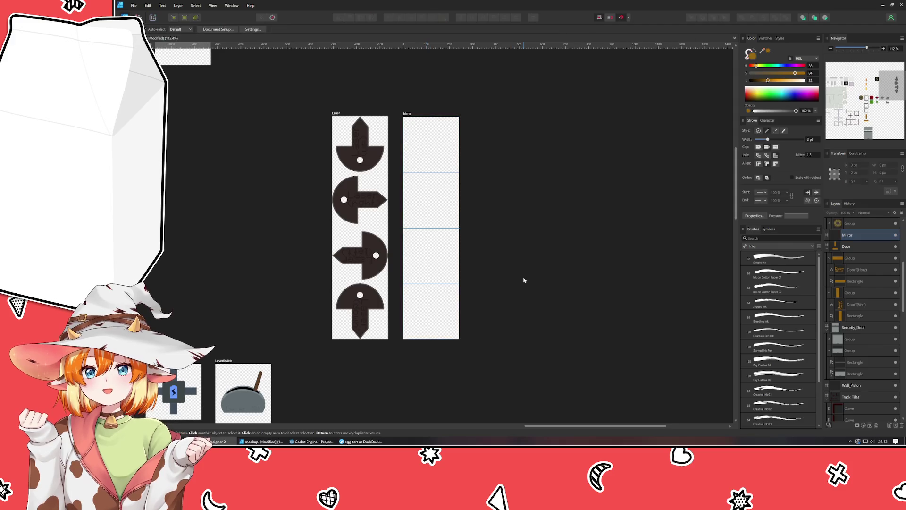
Zoom in on the Mirror artboard, then switch to the other open document holding the triangle curve
scroll(417, 214, up, 1)
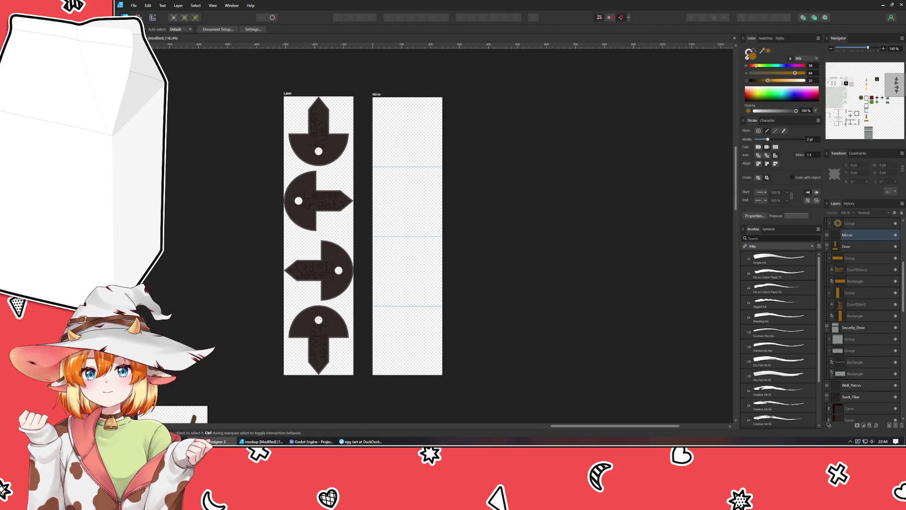
key(ctrl+Tab)
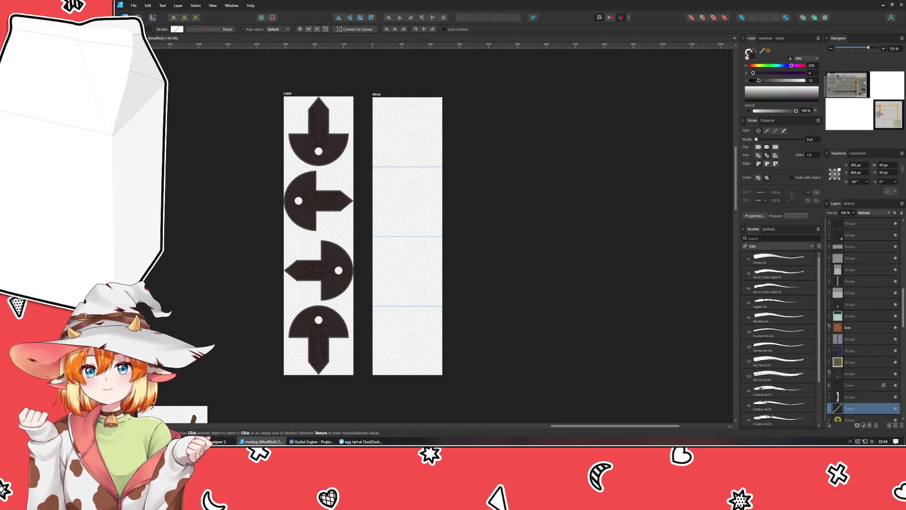
Paste the copied triangle curve into the mockup document and enlarge it
key(ctrl+Tab)
key(ctrl+v)
mouse_move(402, 341)
mouse_down()
mouse_move(401, 182)
mouse_move(384, 99)
mouse_move(400, 138)
mouse_move(504, 115)
mouse_up()
drag(522, 146, 562, 183)
Lighten the triangle's fill to L 37 and place it just right of the Mirror artboard
click(544, 228)
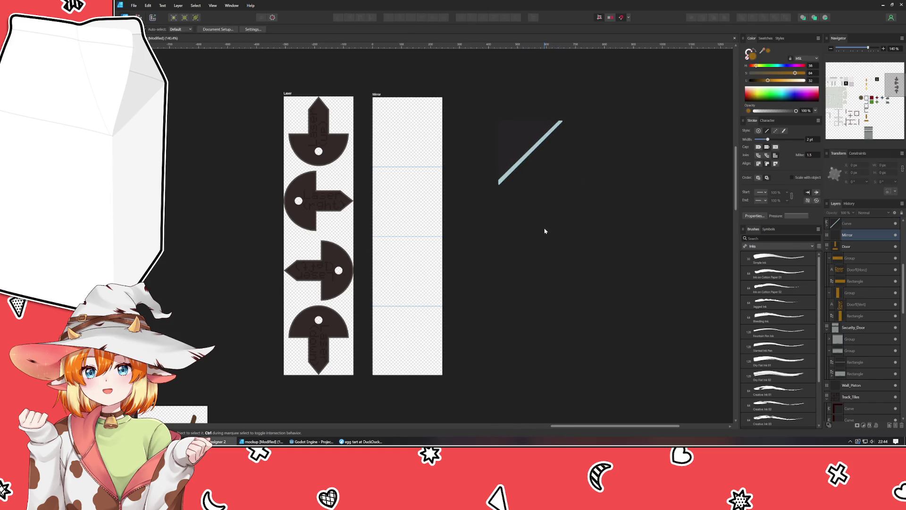
click(523, 163)
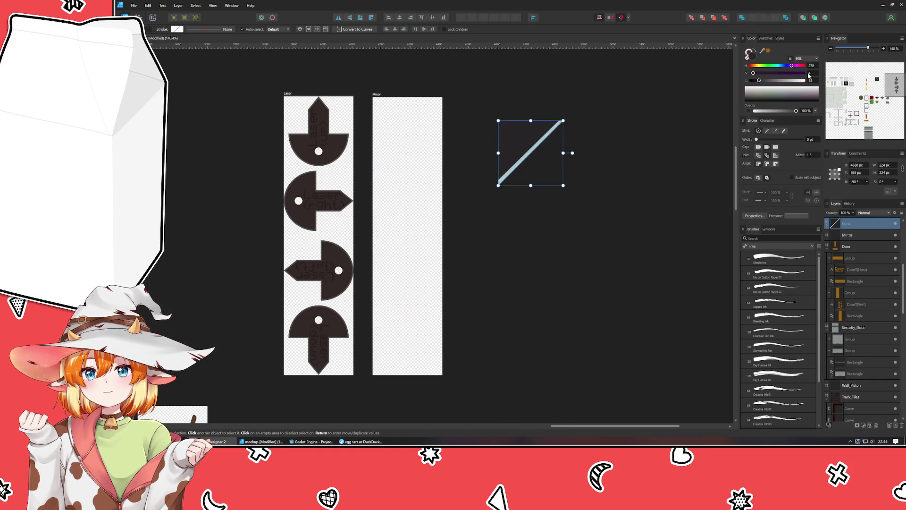
click(770, 81)
click(562, 197)
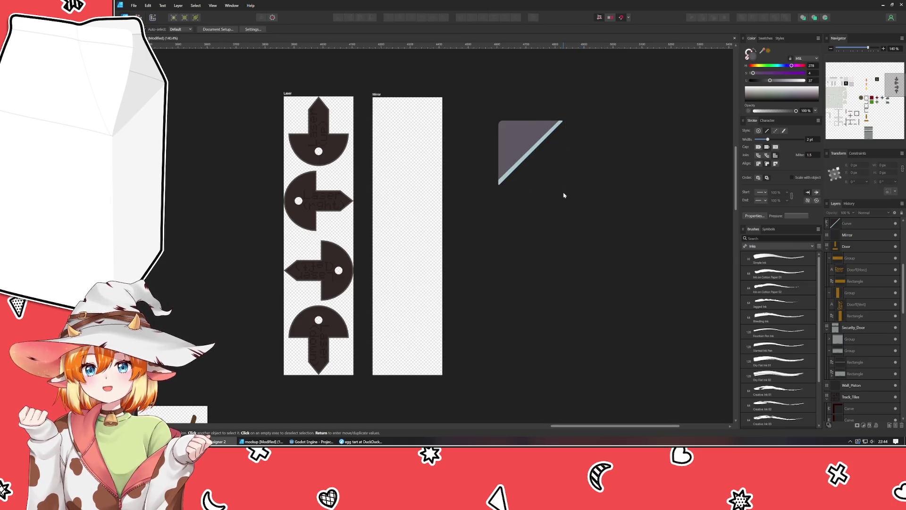
drag(519, 141, 485, 135)
click(457, 272)
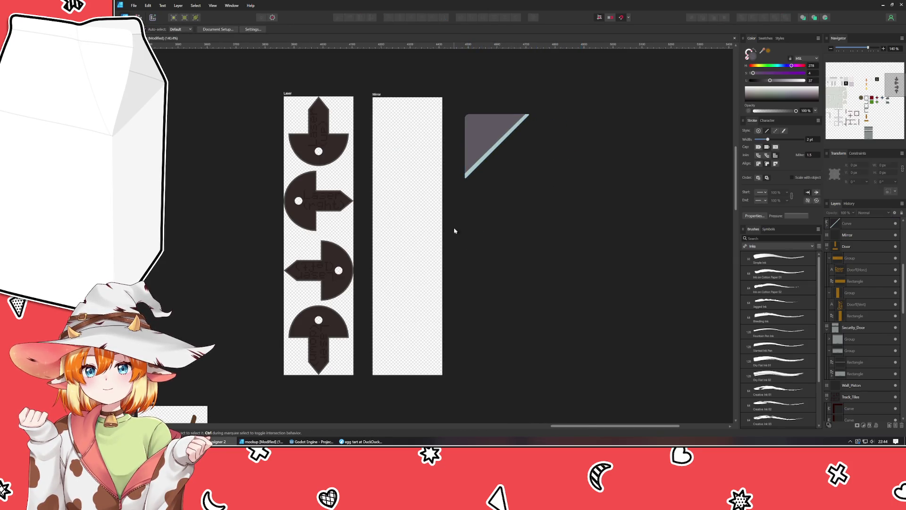
scroll(457, 271, up, 3)
scroll(457, 271, down, 2)
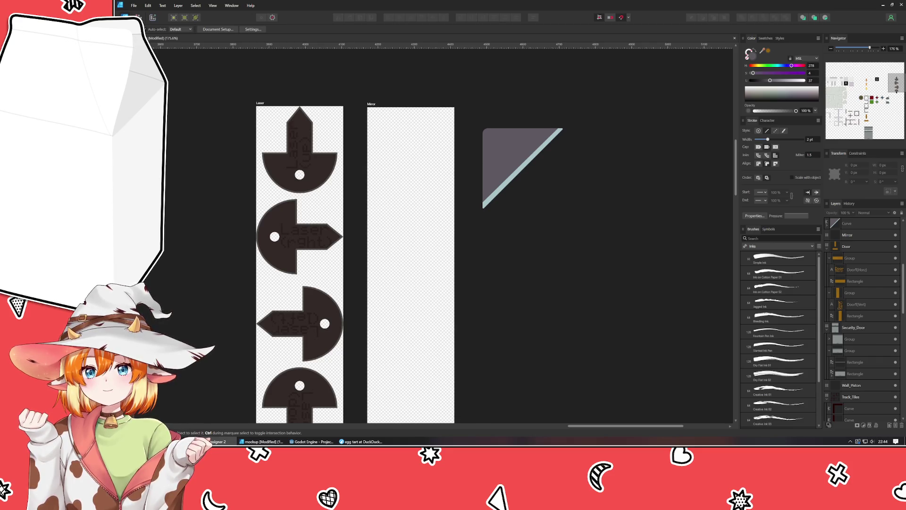
Duplicate the triangle into the Mirror artboard's top cell and nudge it into the corner
click(503, 153)
drag(520, 154, 405, 134)
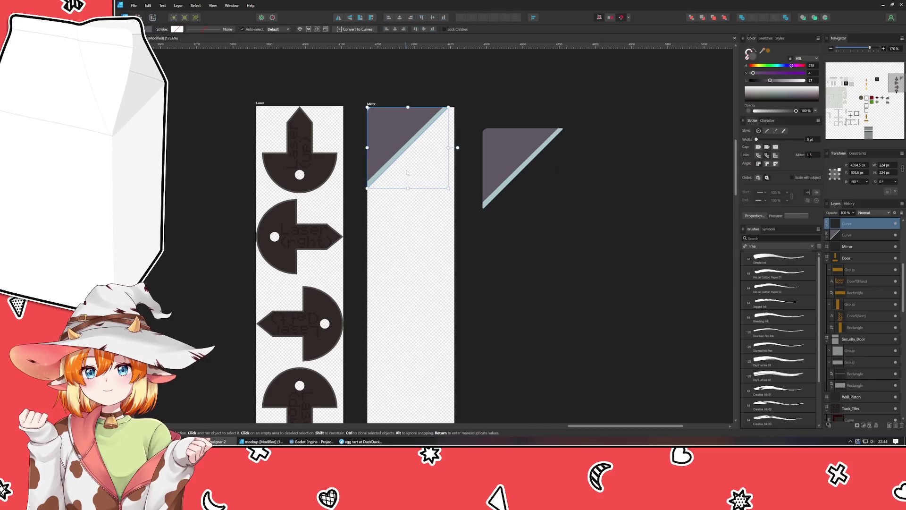
click(408, 173)
scroll(407, 172, up, 3)
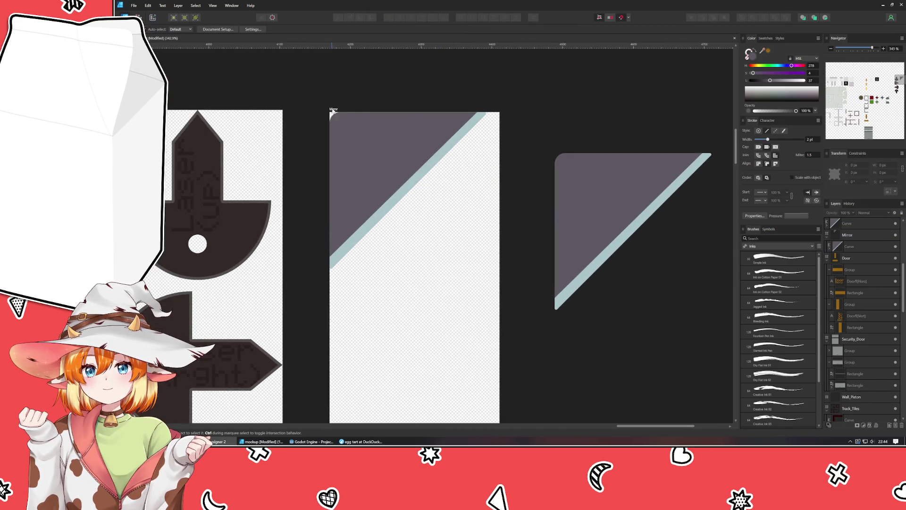
click(333, 109)
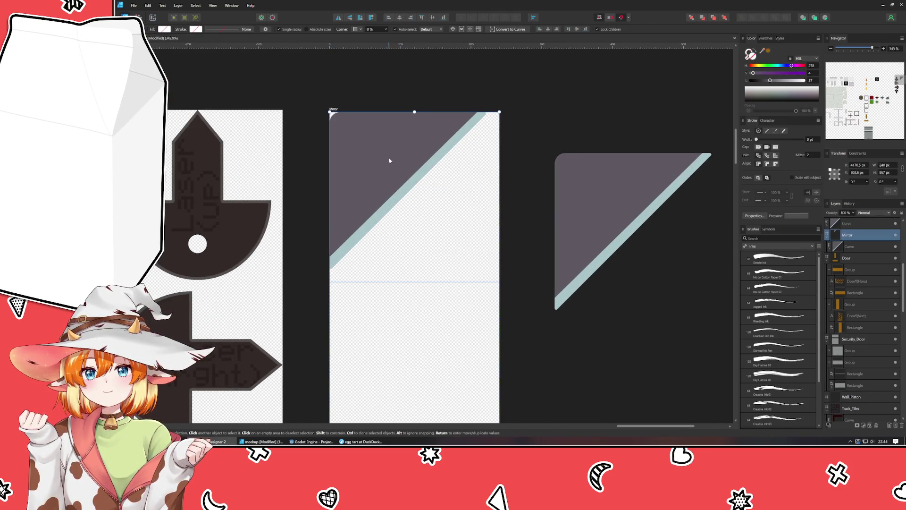
drag(389, 161, 395, 168)
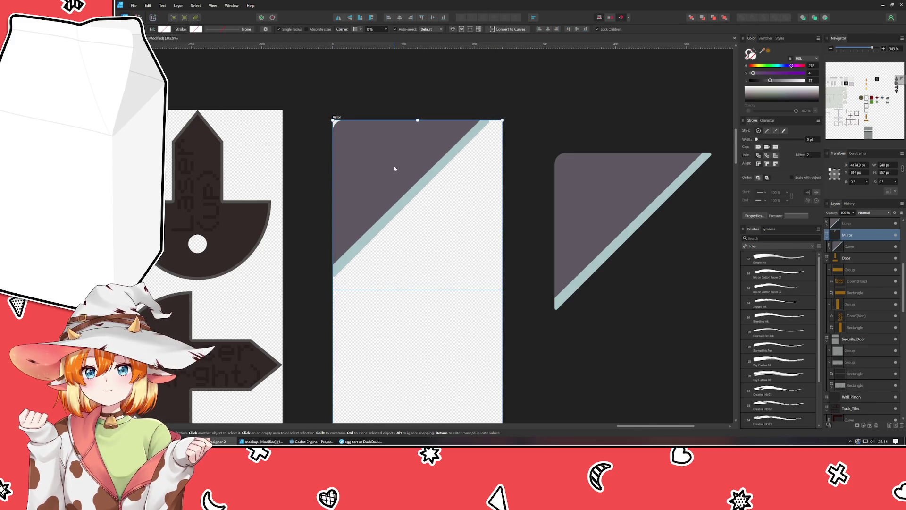
key(ctrl+z)
click(388, 160)
drag(389, 167, 391, 166)
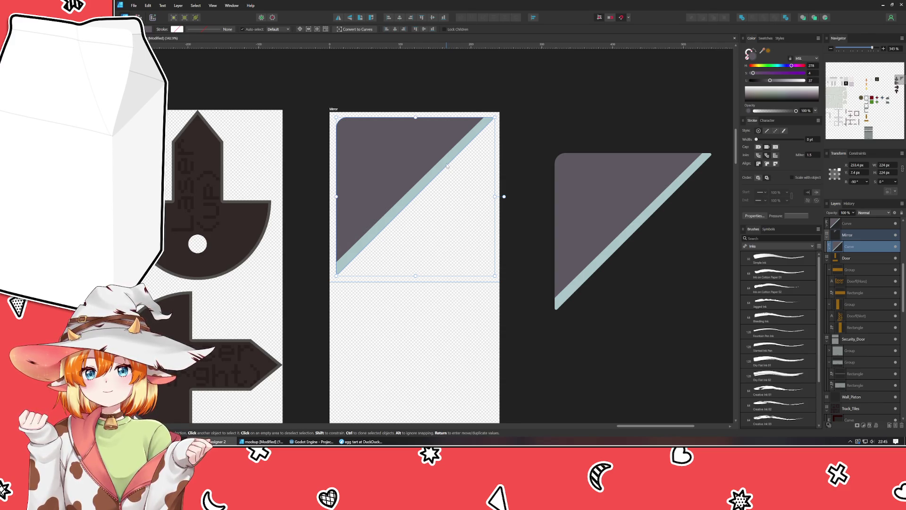
Start a new Pen line from the copied triangle's top-right node
key(a)
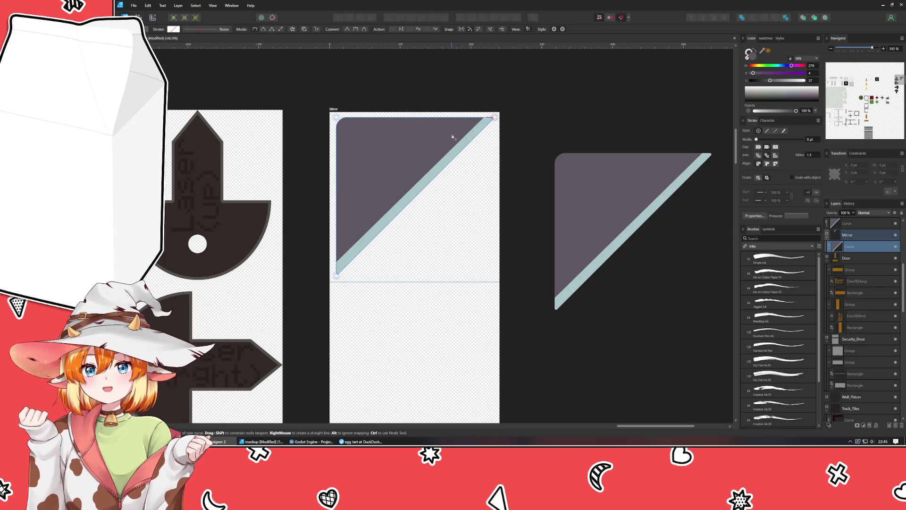
key(p)
click(493, 129)
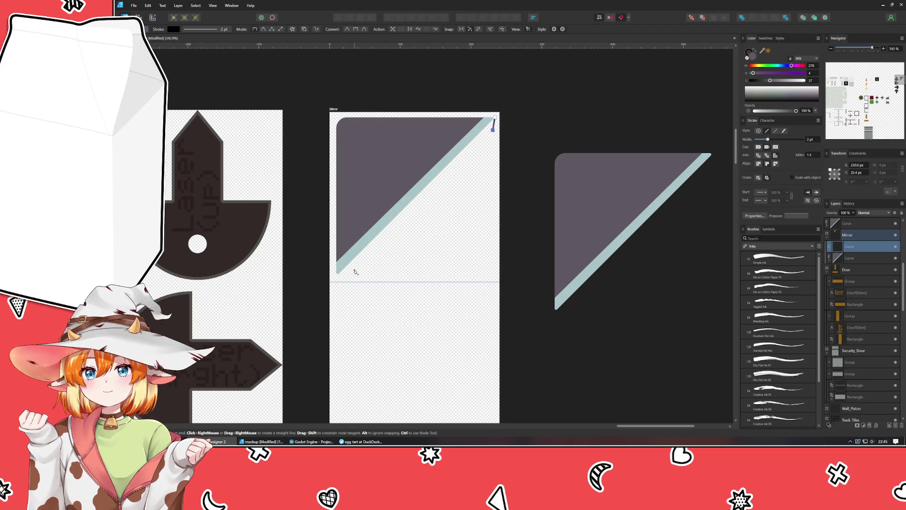
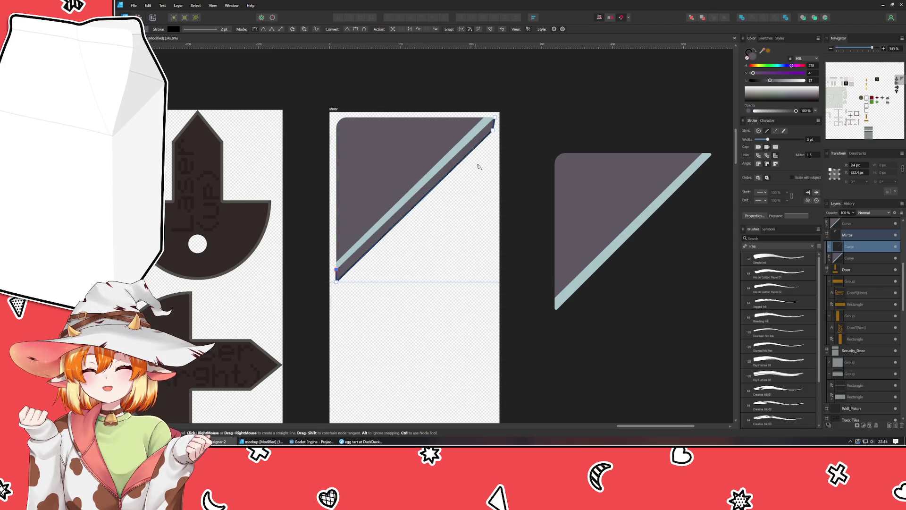
Close the bevel shape along the stripe, remove its outline and fill it with the stripe's light blue
click(494, 118)
key(a)
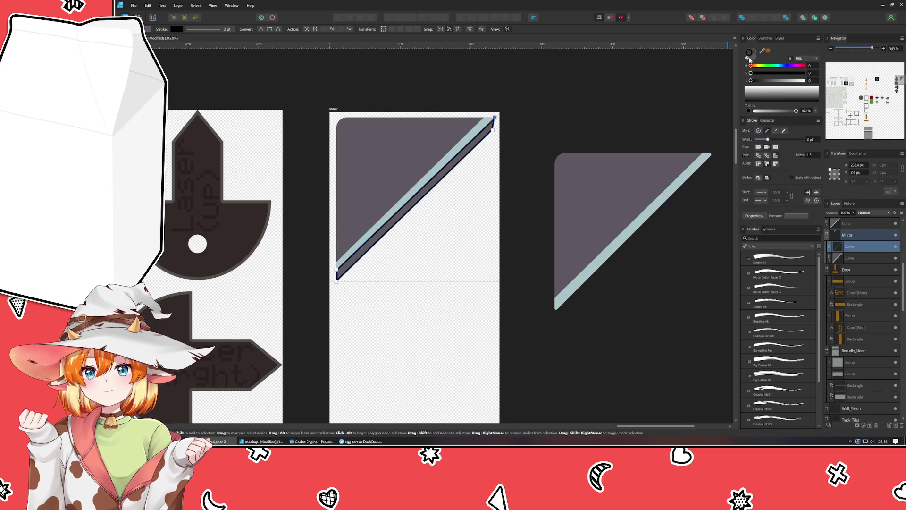
click(761, 53)
mouse_move(761, 53)
mouse_down()
mouse_move(496, 152)
mouse_move(454, 151)
mouse_up()
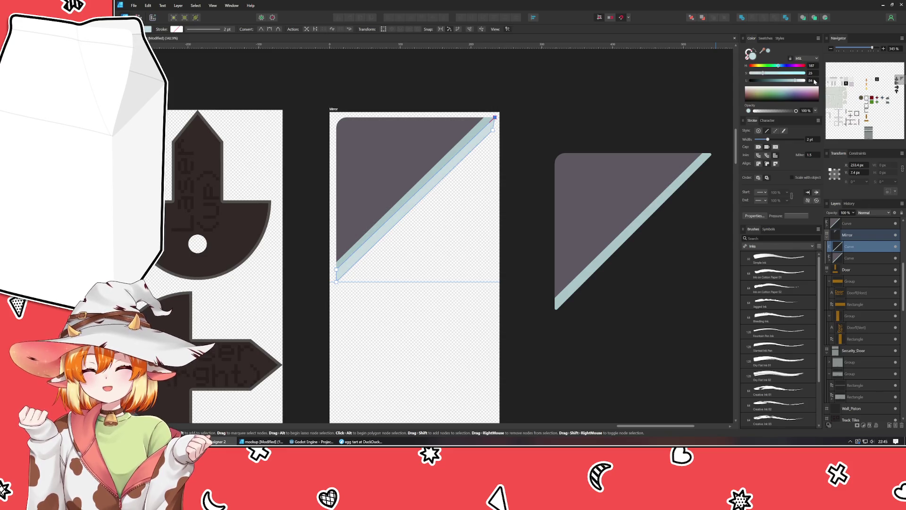
scroll(814, 81, up, 1)
click(522, 211)
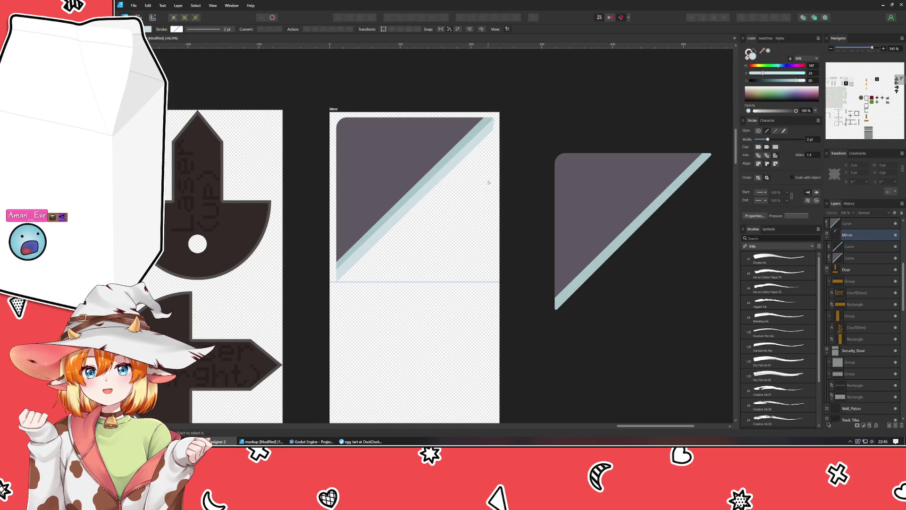
Drag the bevel's right-hand points onto the tile's right edge so its end is cut flush
scroll(494, 157, up, 8)
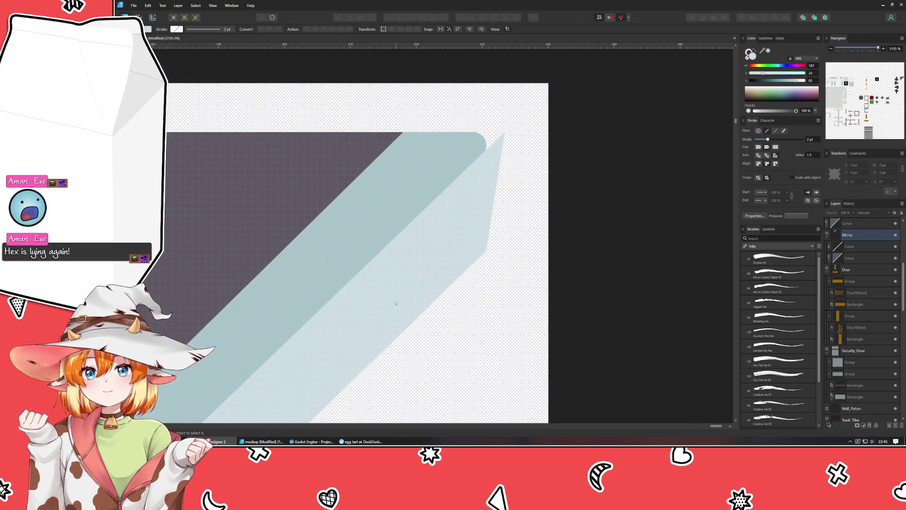
click(437, 266)
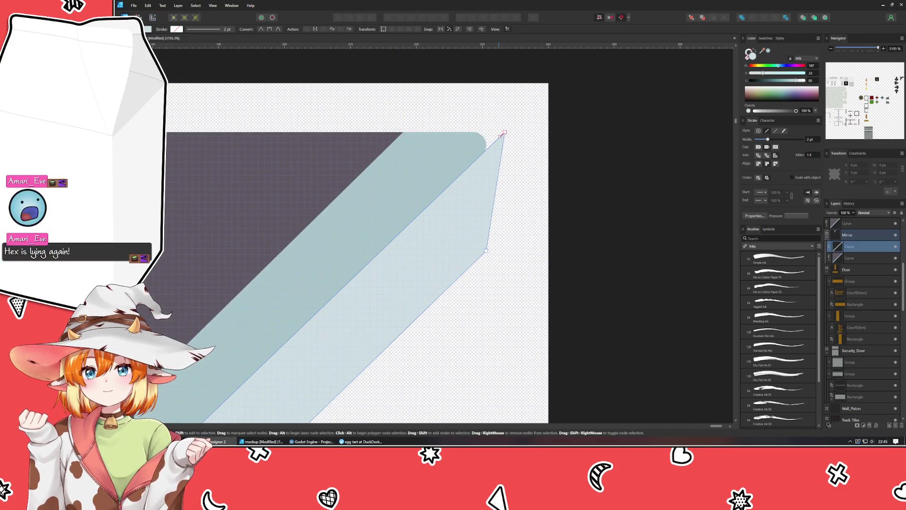
drag(504, 133, 486, 139)
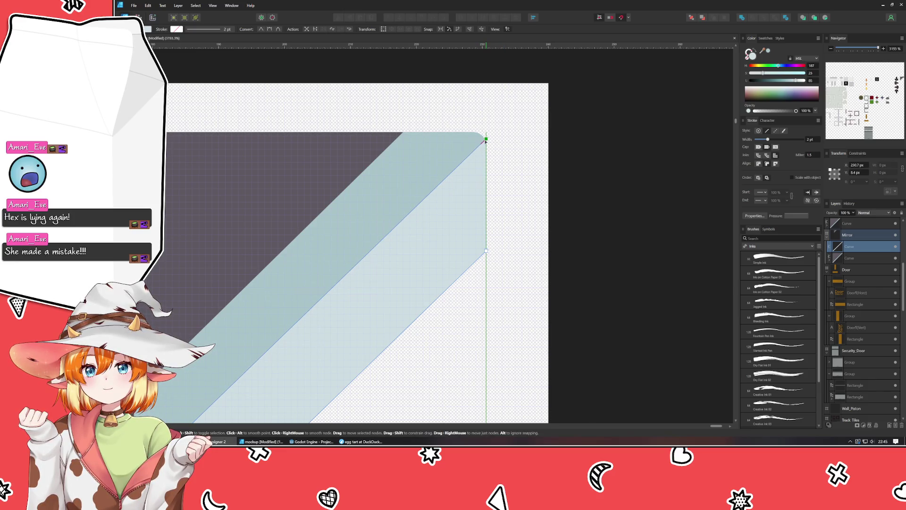
click(494, 161)
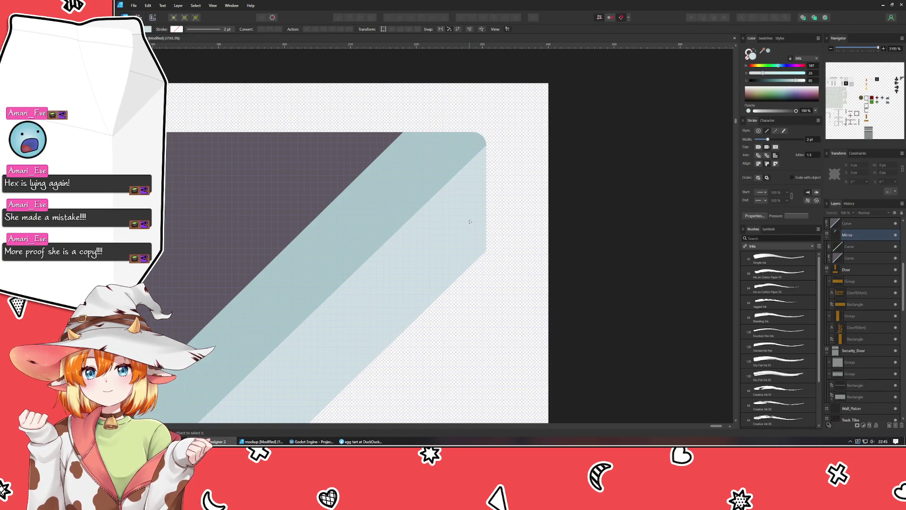
click(437, 278)
drag(486, 255, 488, 240)
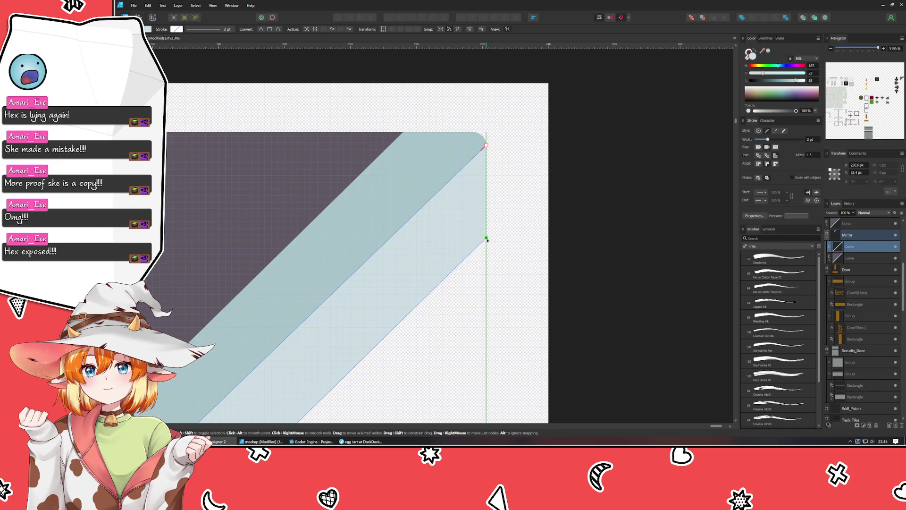
key(Escape)
Snap the bevel's top-left and bottom corner nodes onto the tile's left and bottom edges
scroll(587, 188, down, 2)
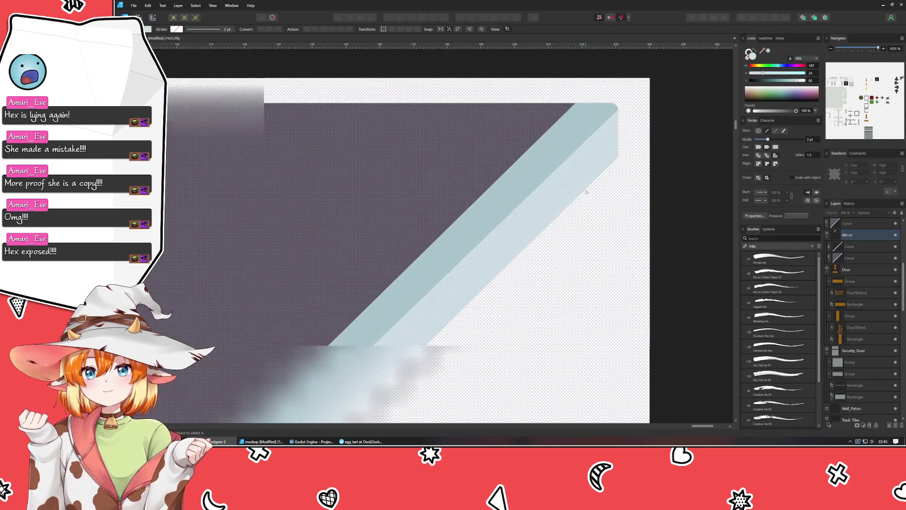
scroll(590, 179, down, 1)
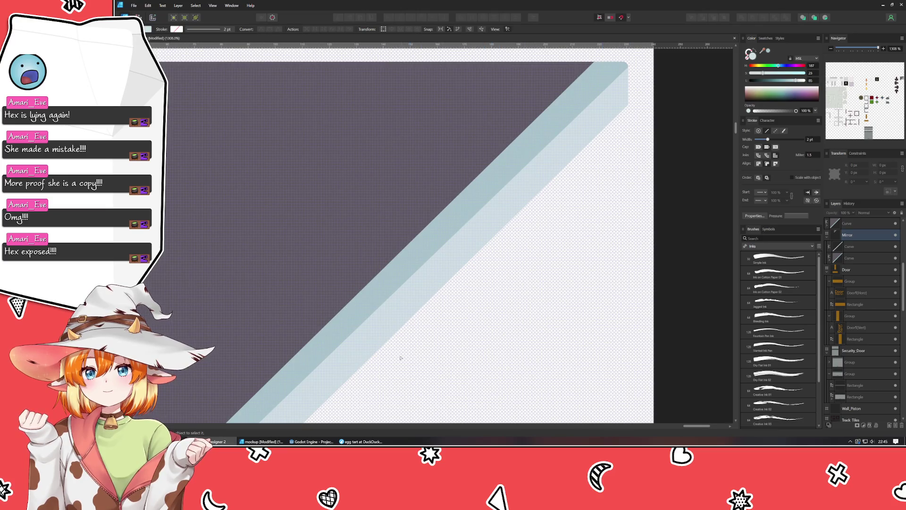
click(443, 262)
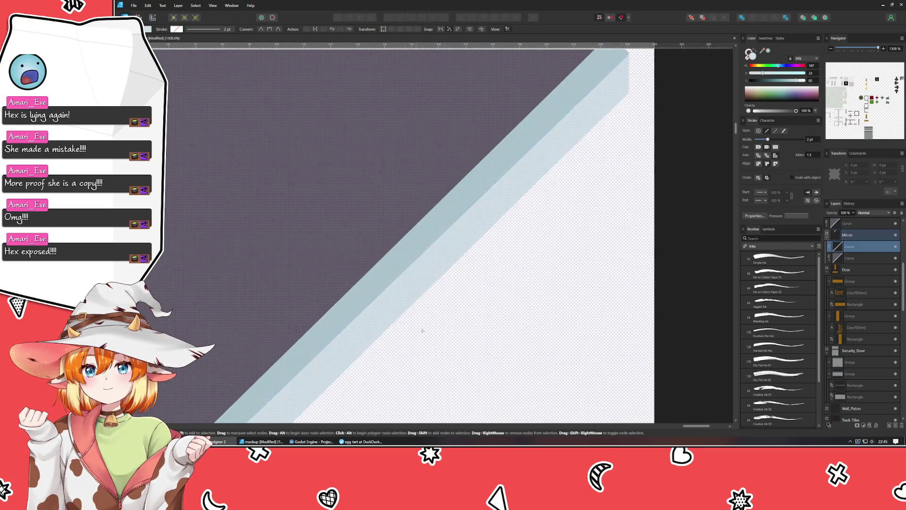
scroll(493, 309, left, 5)
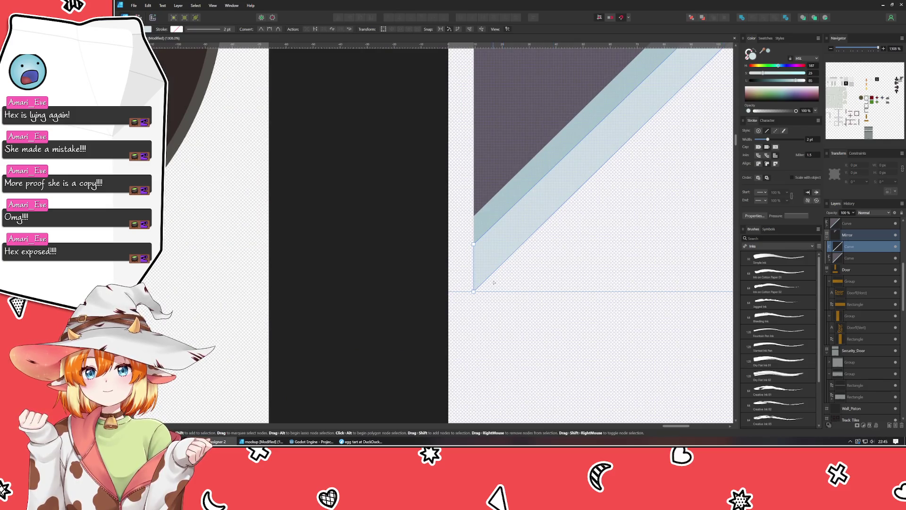
scroll(491, 278, up, 5)
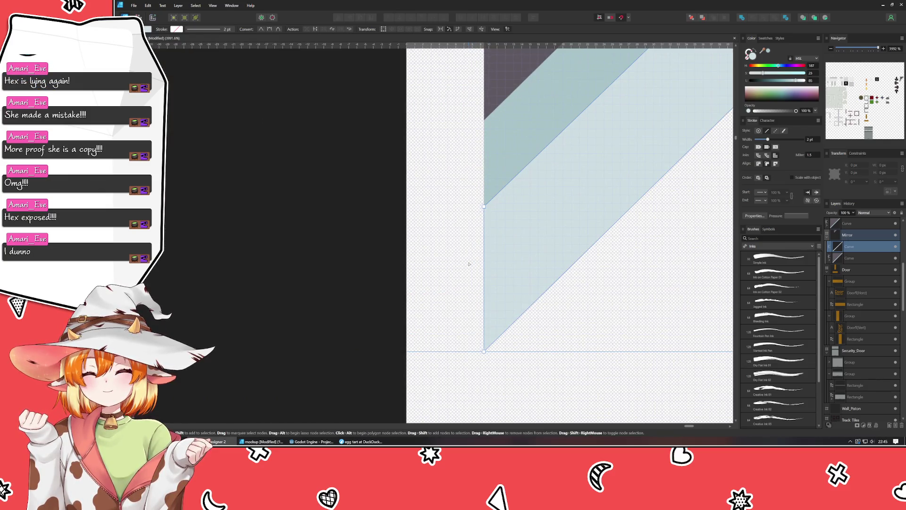
click(484, 207)
drag(483, 207, 483, 206)
click(485, 352)
drag(484, 351, 483, 351)
Snap the bevel's bottom-right corner node onto the tile's right edge
scroll(636, 282, down, 10)
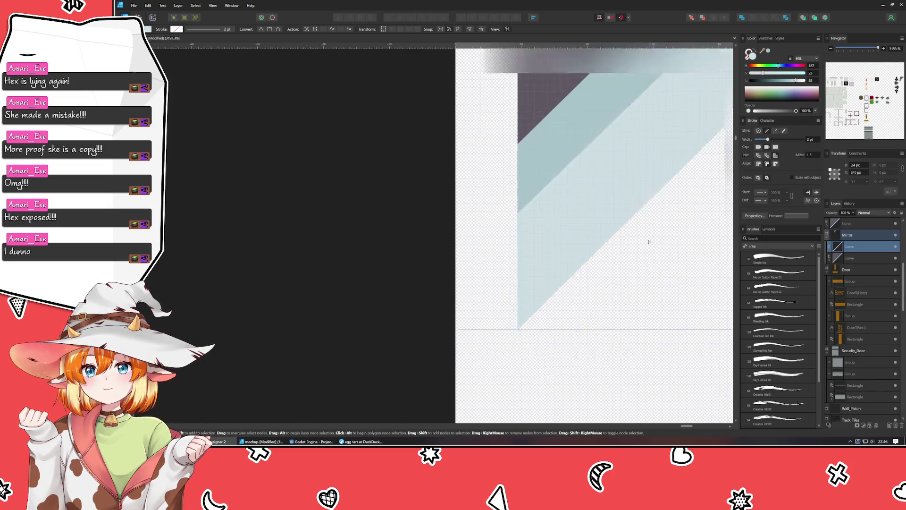
scroll(354, 232, up, 10)
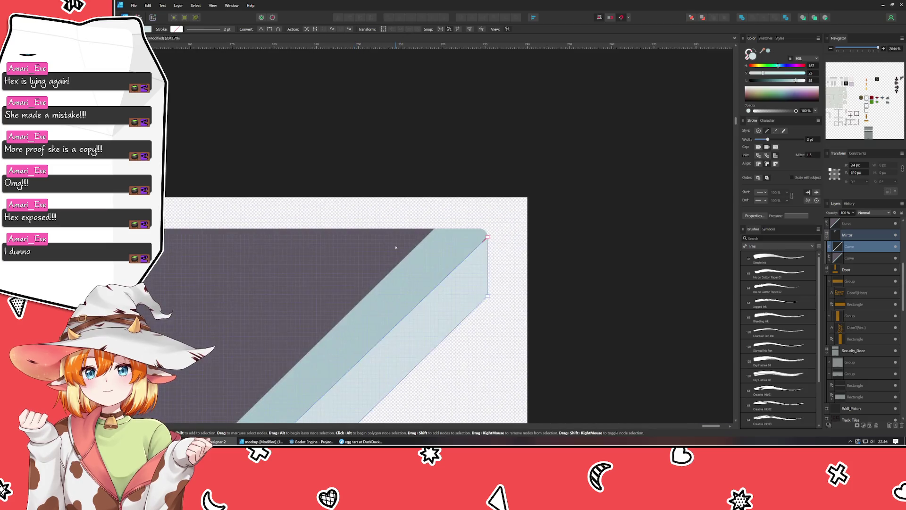
click(558, 246)
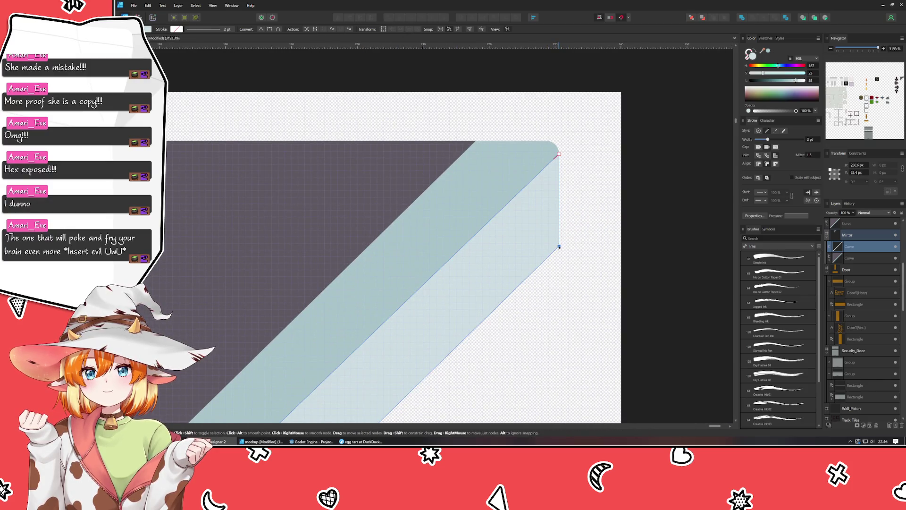
mouse_move(559, 249)
mouse_down()
mouse_move(559, 226)
mouse_move(560, 258)
mouse_move(560, 244)
mouse_up()
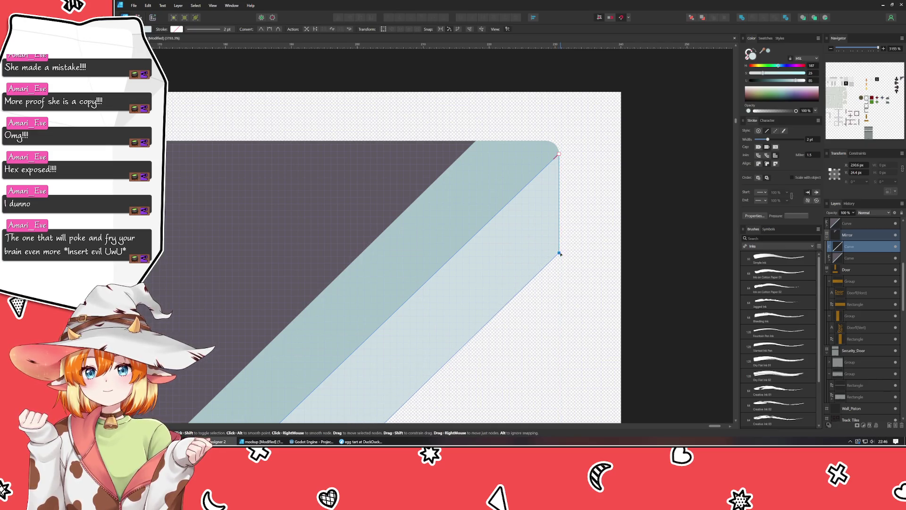
scroll(573, 190, down, 6)
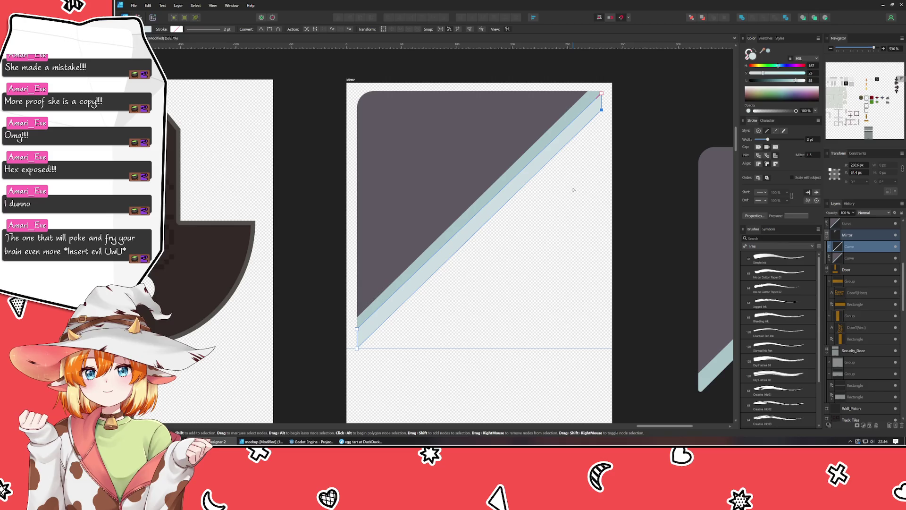
key(Escape)
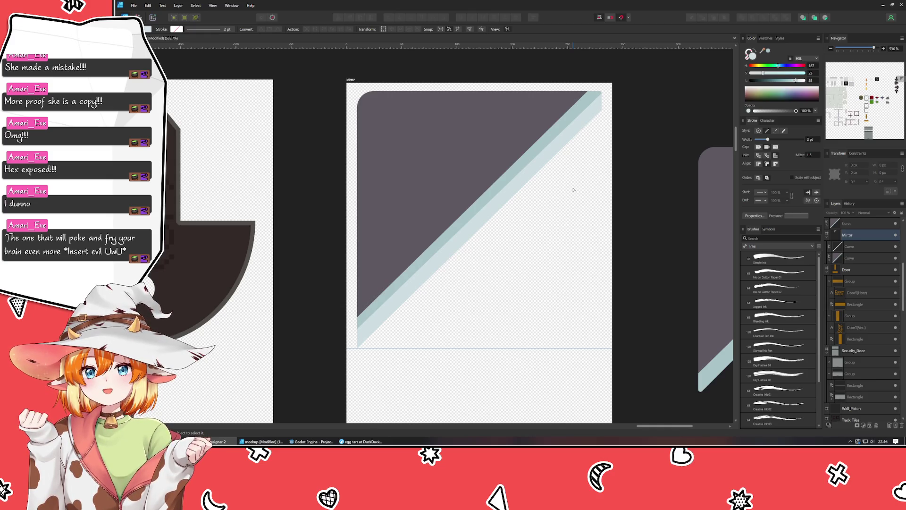
click(455, 241)
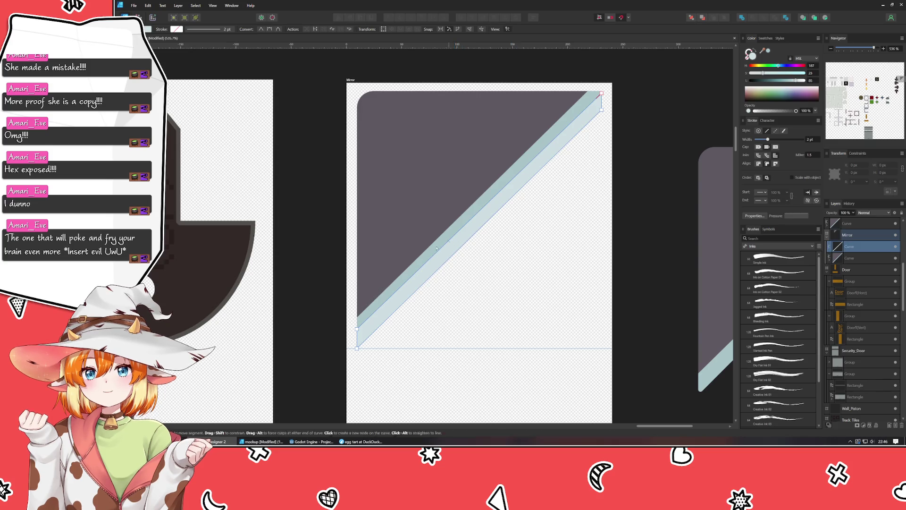
click(358, 329)
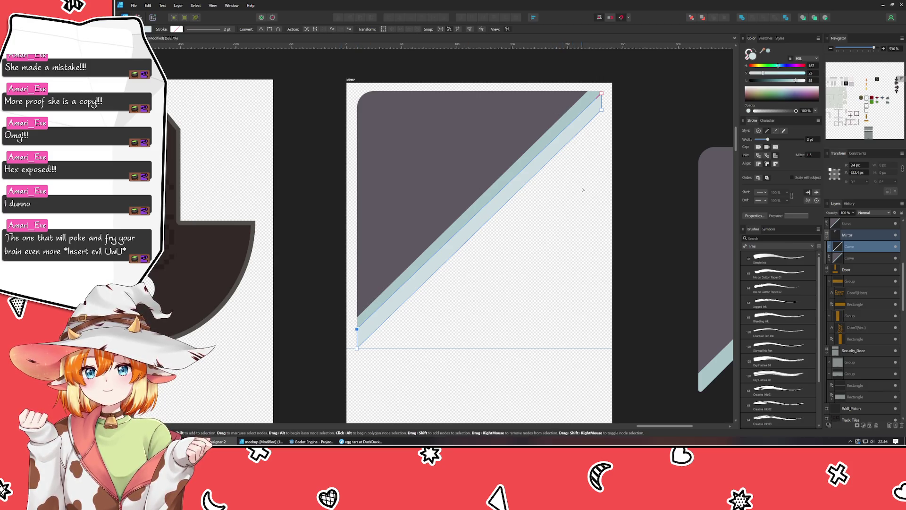
key(v)
click(479, 204)
key(ctrl+j)
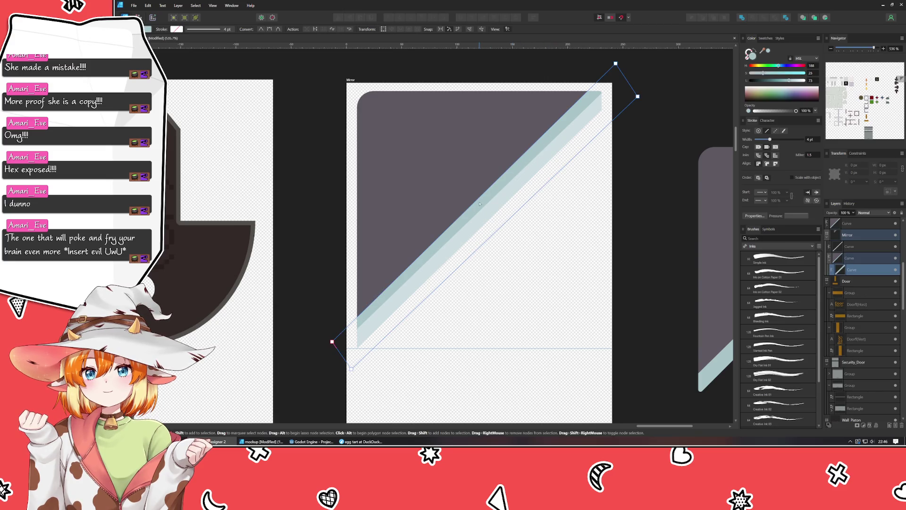
key(v)
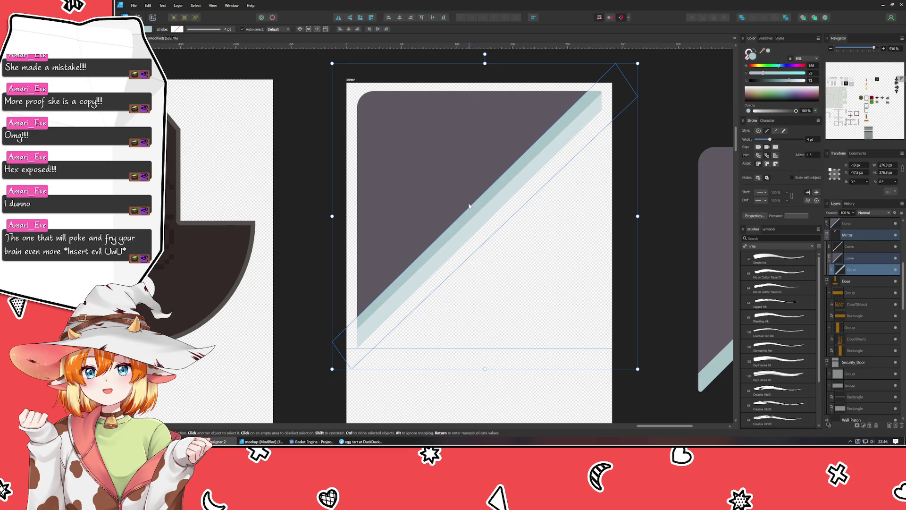
key(a)
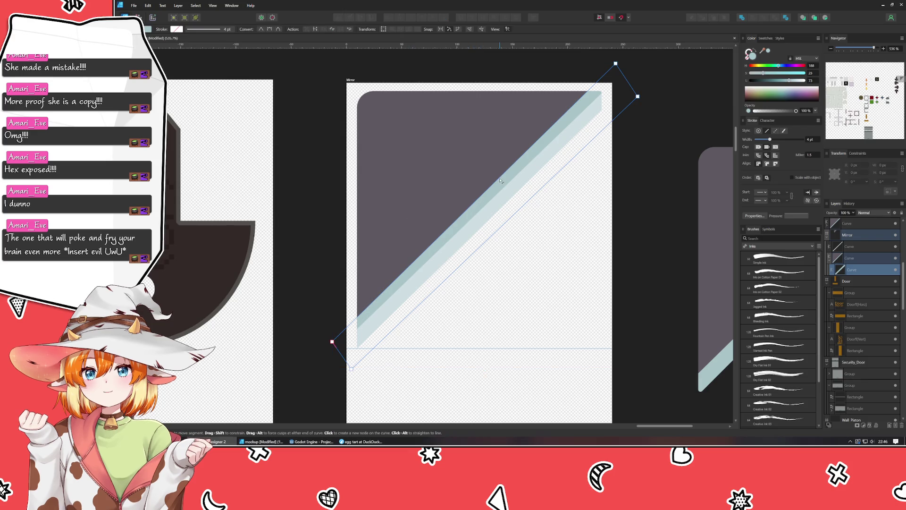
click(332, 341)
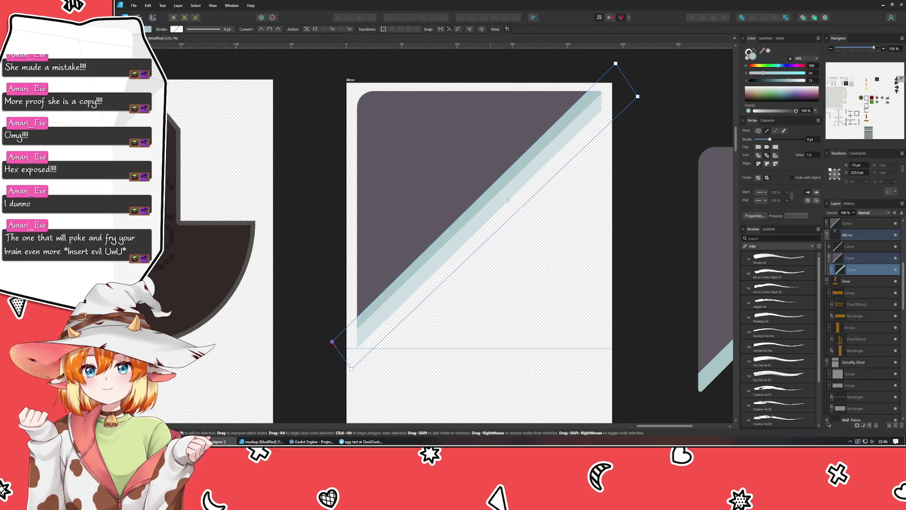
shift+click(616, 64)
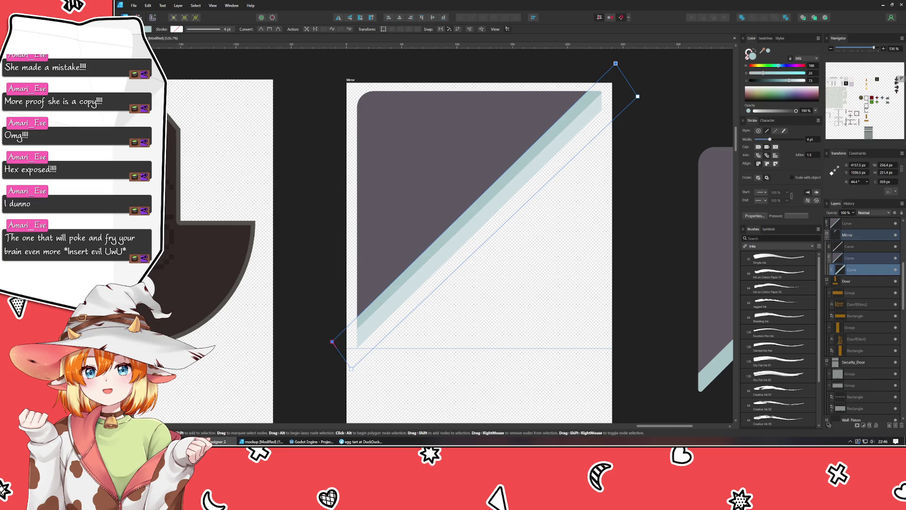
key(v)
key(Delete)
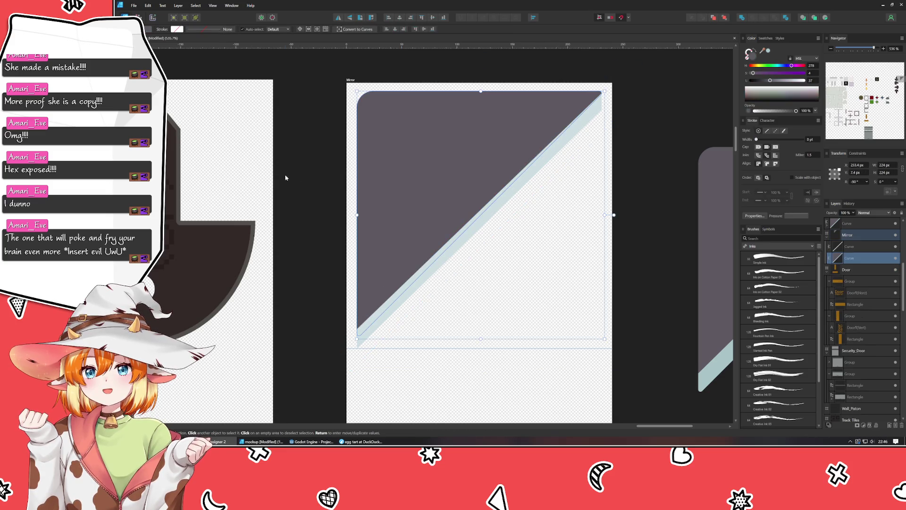
Draw a long band across the tile, colour it the stripe's blue-grey and rotate it to 44°
key(m)
mouse_move(316, 208)
mouse_down()
mouse_move(668, 211)
mouse_move(668, 235)
mouse_up()
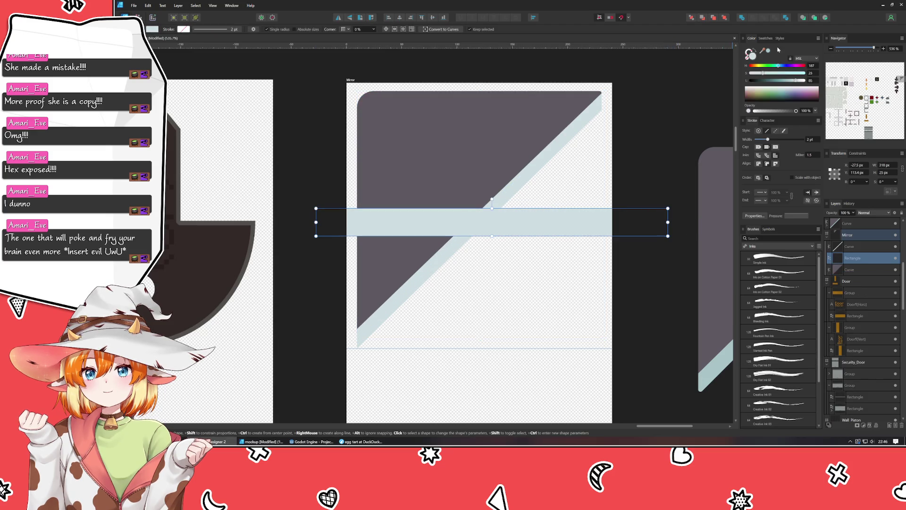
mouse_move(750, 53)
mouse_down()
mouse_move(736, 354)
mouse_move(705, 373)
mouse_up()
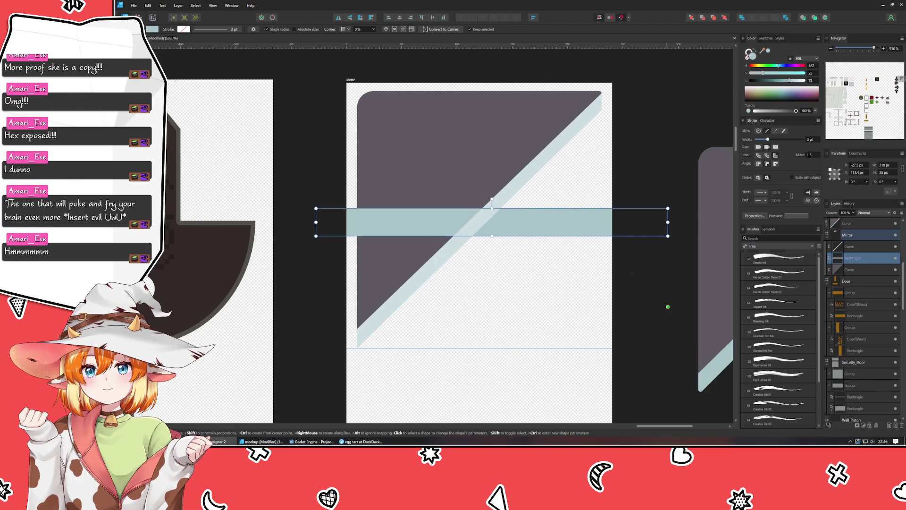
mouse_move(492, 200)
mouse_down()
mouse_move(471, 202)
mouse_move(472, 188)
mouse_move(457, 185)
mouse_up()
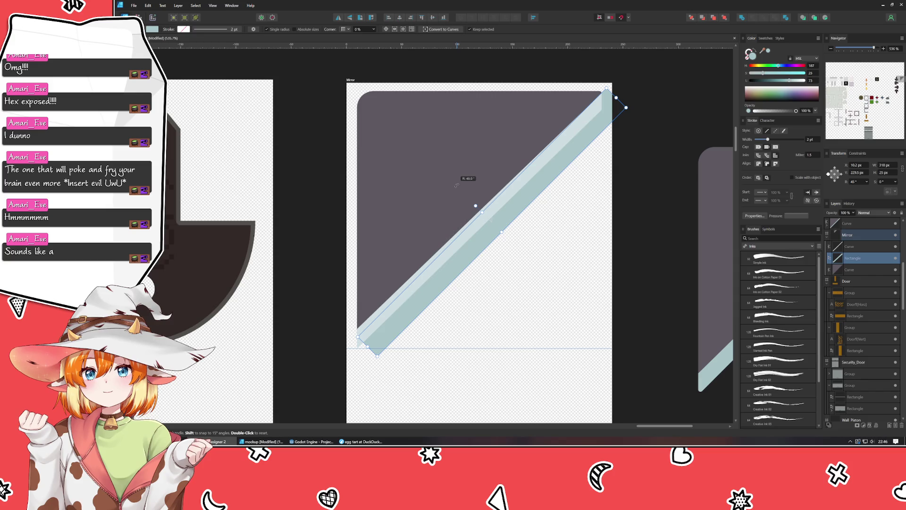
drag(456, 184, 456, 185)
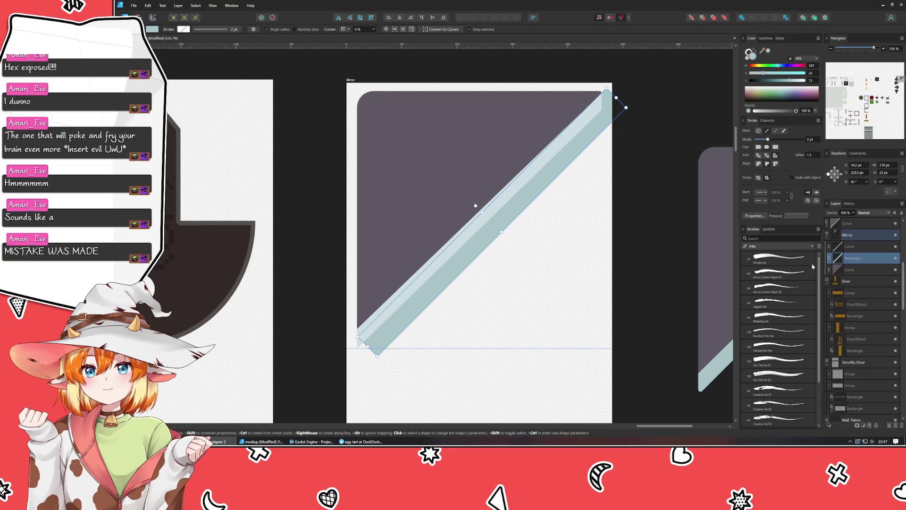
scroll(855, 184, down, 2)
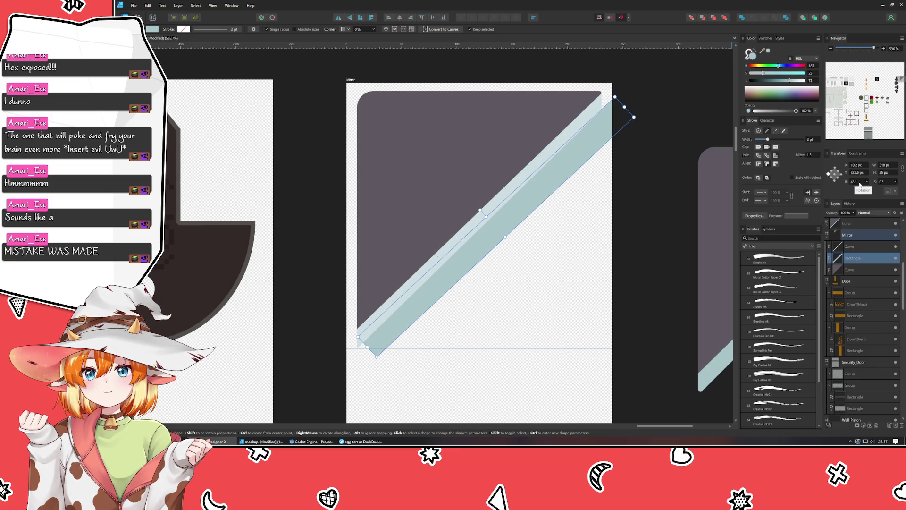
scroll(860, 185, up, 1)
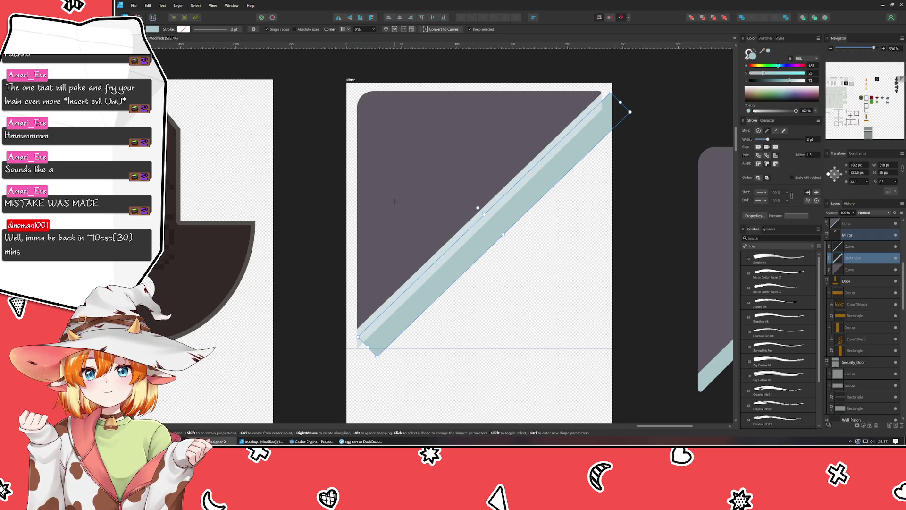
Shift the diagonal bar to X 0 and drop its Rectangle layer into the tile's Curve layer to clip it
key(v)
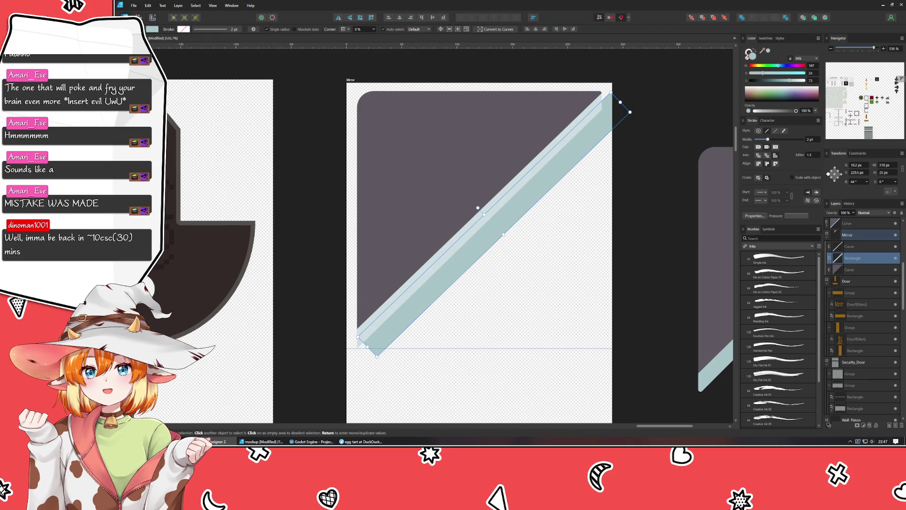
drag(505, 229, 494, 225)
drag(859, 264, 857, 272)
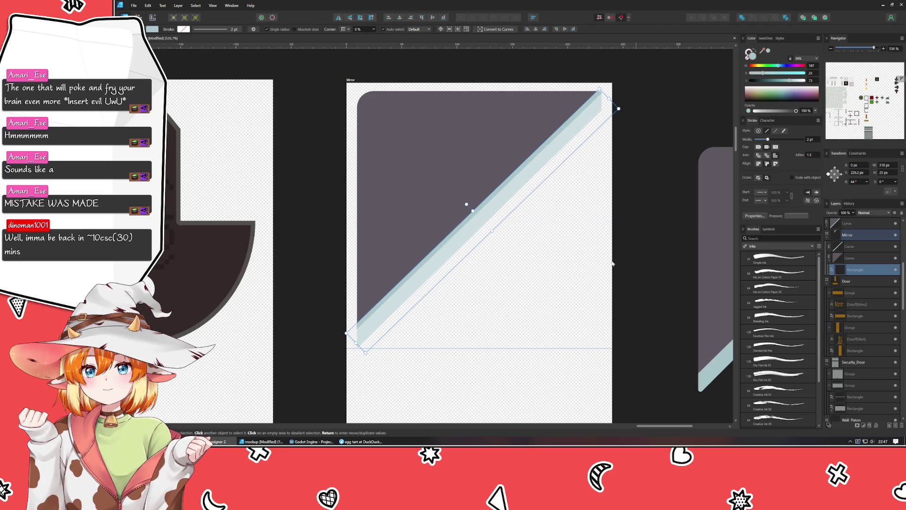
click(543, 265)
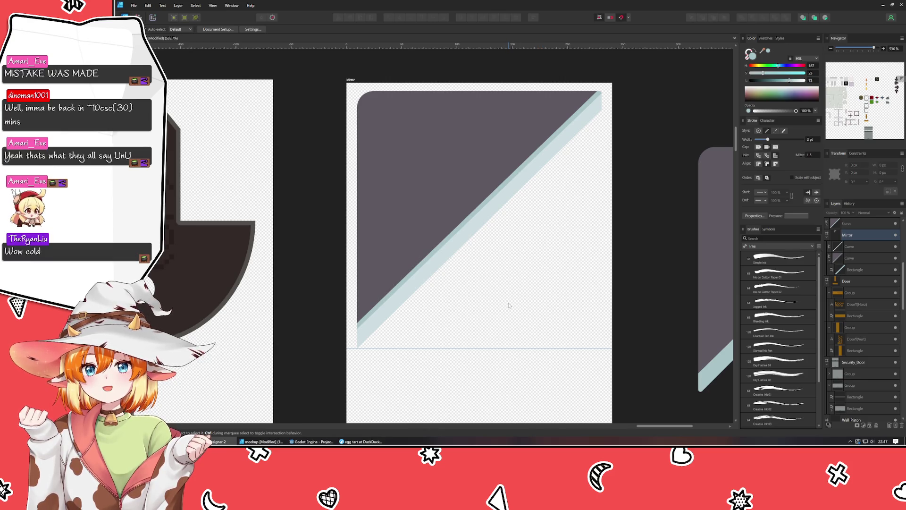
click(591, 121)
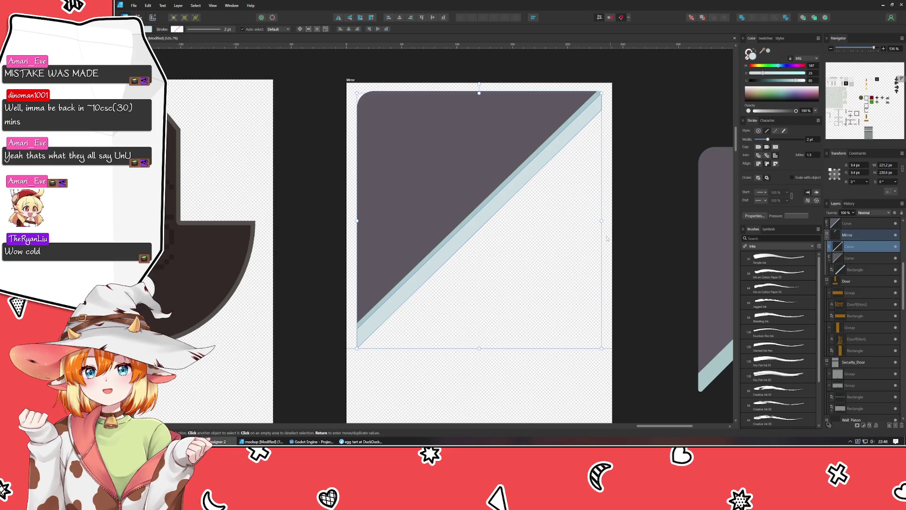
scroll(585, 114, up, 3)
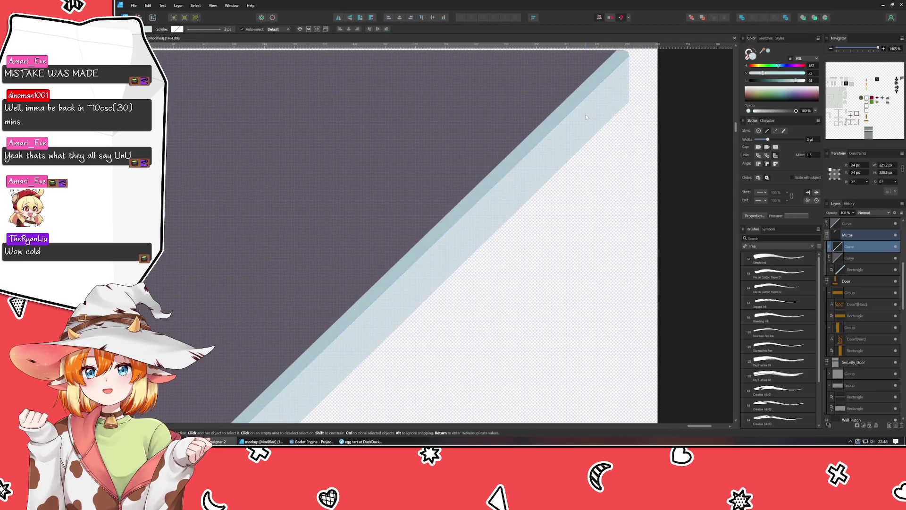
scroll(585, 114, down, 1)
scroll(551, 198, up, 3)
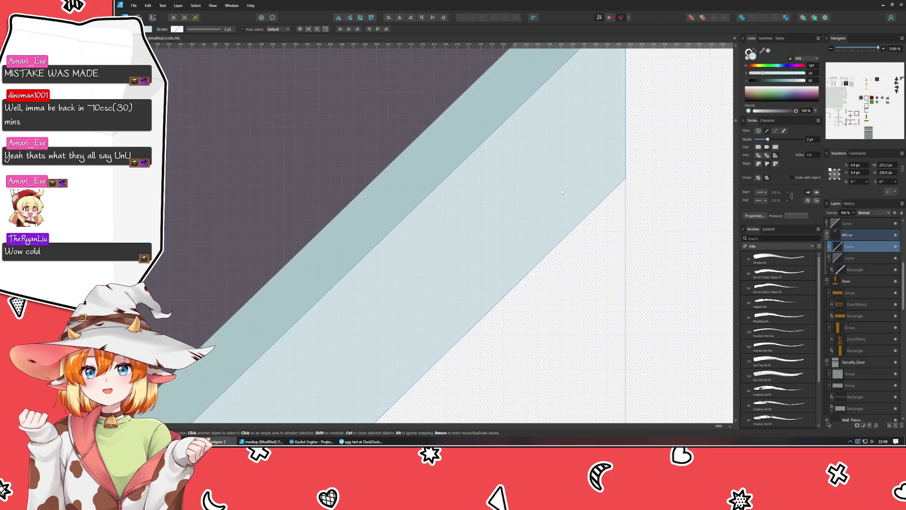
Round the corner node at the stripe's bottom-left end by about 2 px
scroll(562, 191, down, 8)
click(606, 203)
scroll(607, 203, down, 4)
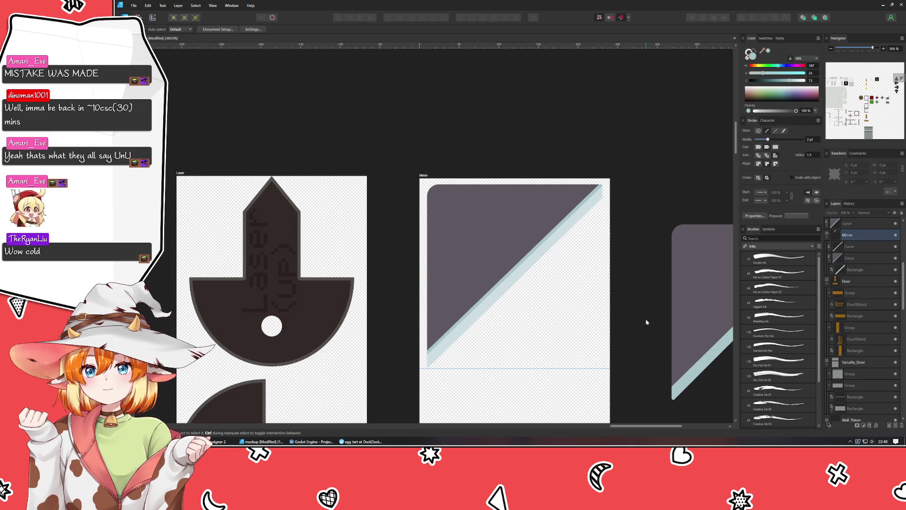
drag(571, 313, 523, 251)
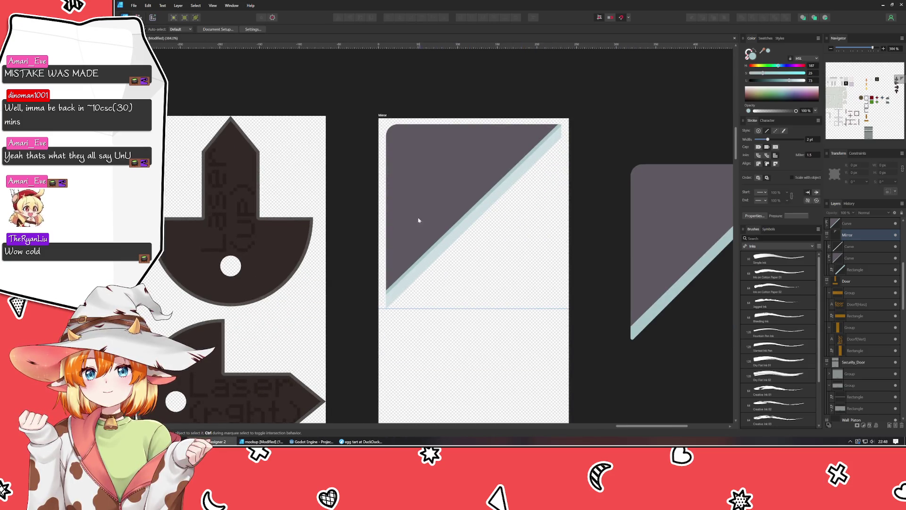
scroll(399, 287, up, 3)
click(377, 250)
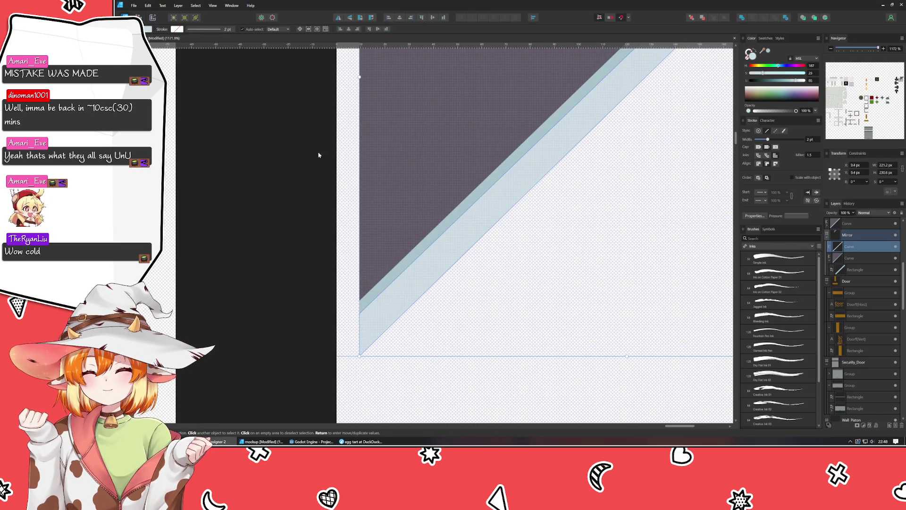
key(a)
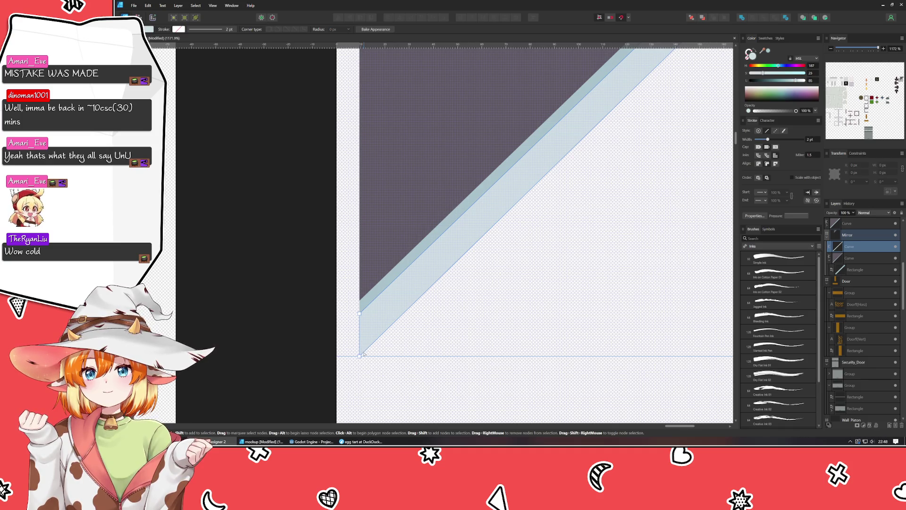
click(360, 357)
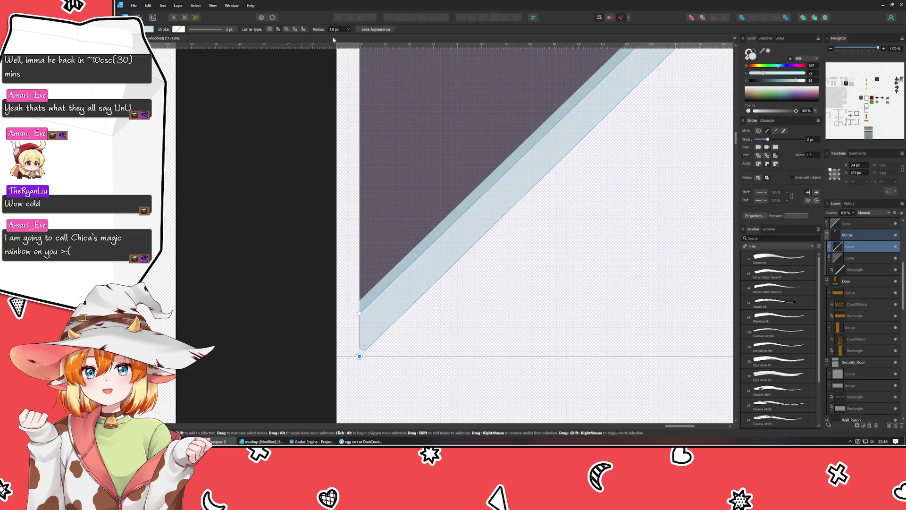
Slightly round the corner node at the stripe's top-right end as well
scroll(336, 30, up, 2)
scroll(458, 127, down, 5)
scroll(499, 242, up, 6)
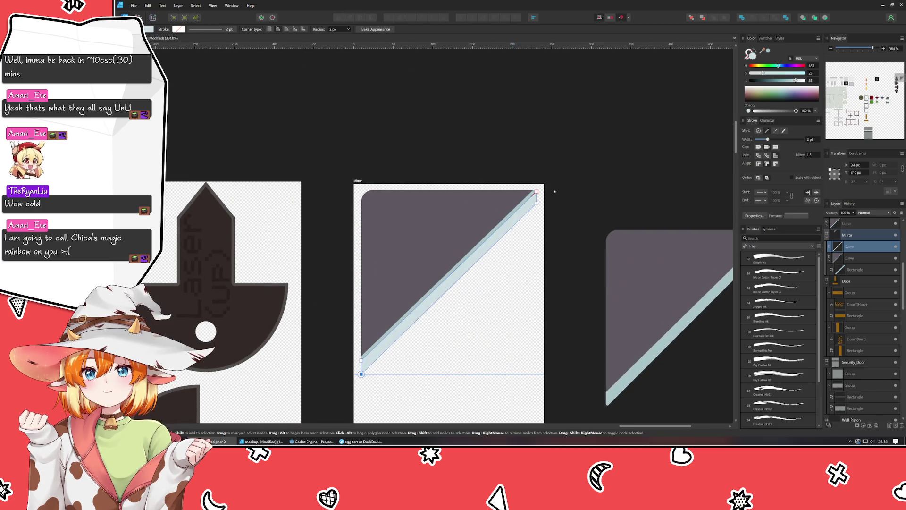
click(489, 245)
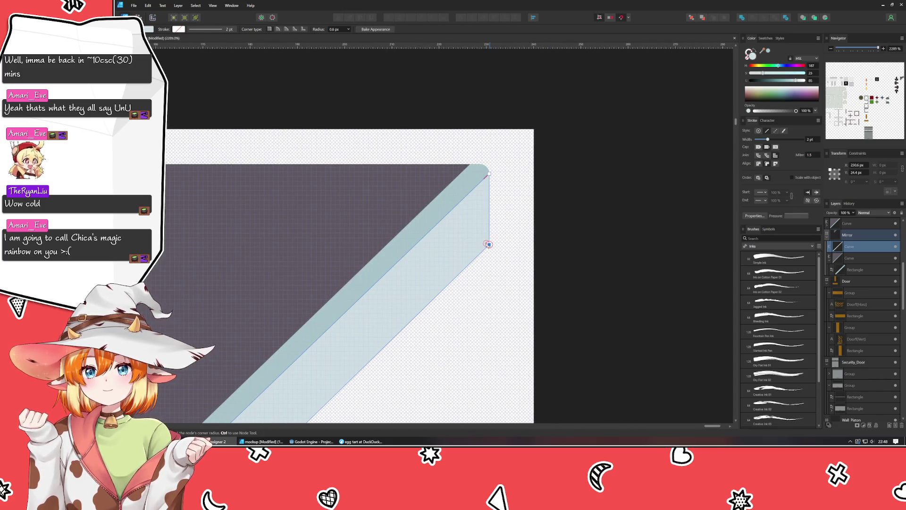
click(373, 80)
scroll(472, 243, down, 5)
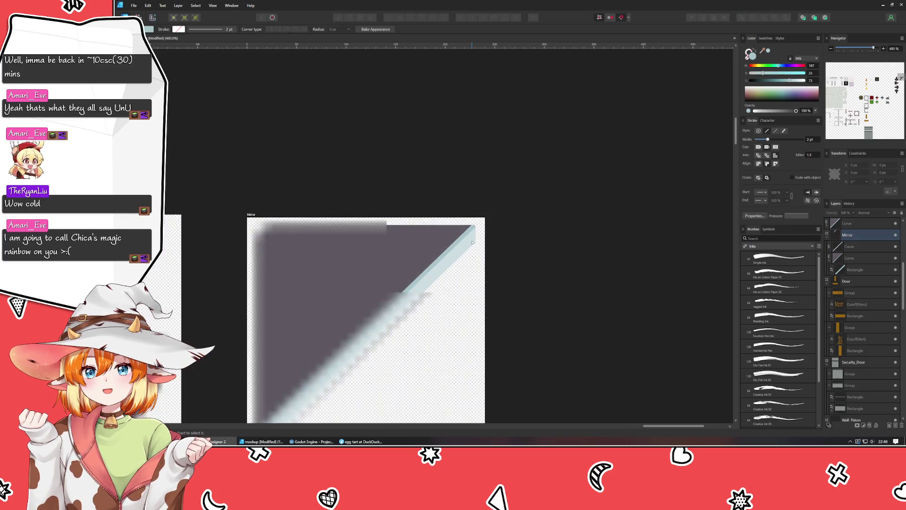
drag(457, 355, 573, 217)
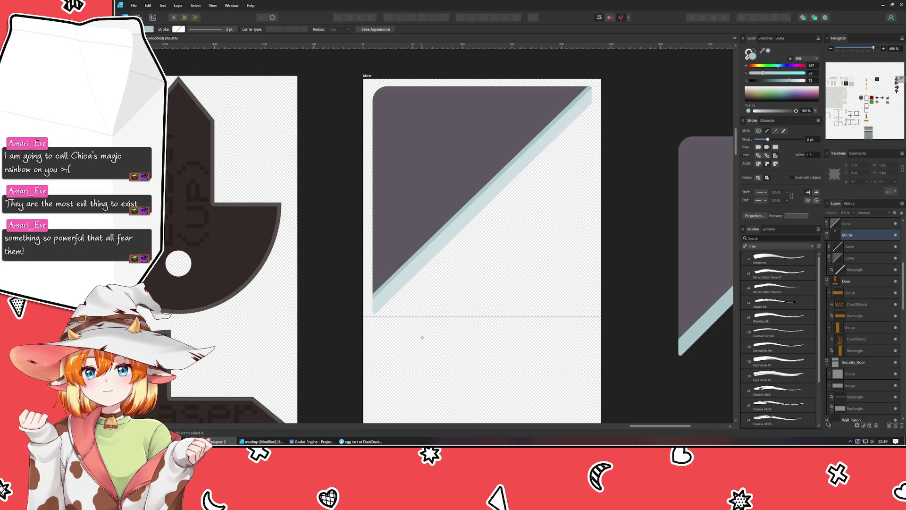
Deselect the tile and marquee-select the loose striped triangle to the right of the artboard
scroll(389, 326, right, 2)
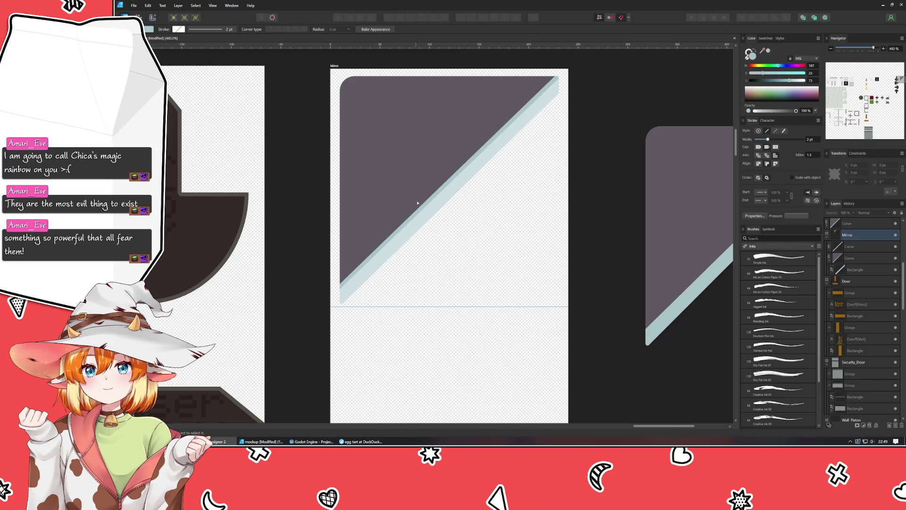
click(410, 186)
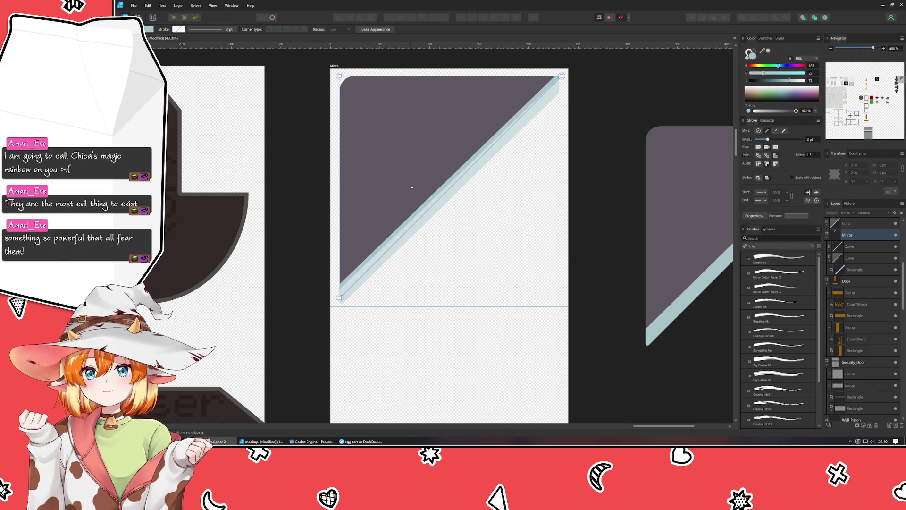
mouse_move(411, 187)
mouse_down()
mouse_move(395, 251)
mouse_move(384, 212)
mouse_up()
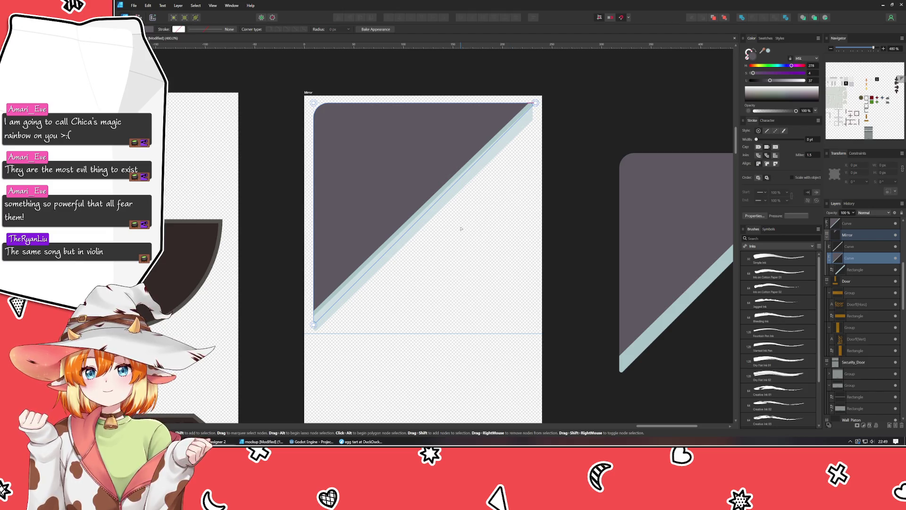
key(ctrl+d)
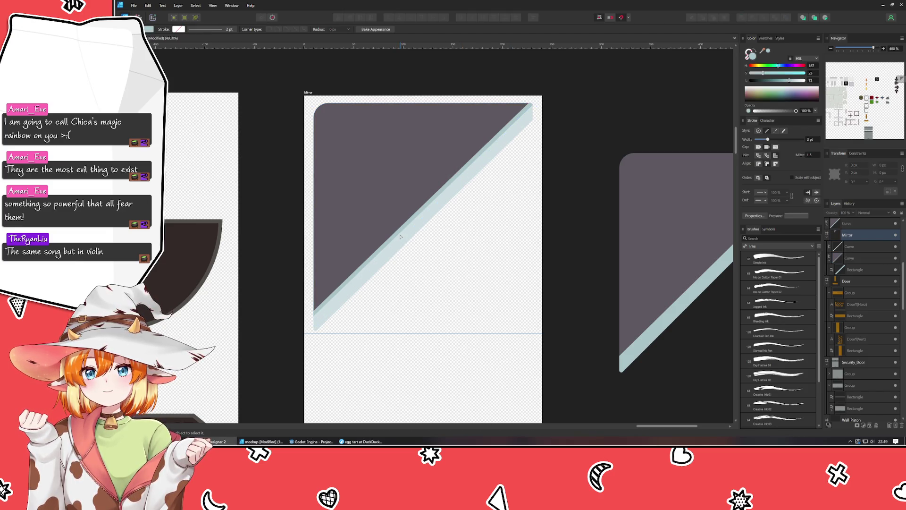
scroll(401, 237, down, 5)
scroll(394, 231, up, 1)
drag(467, 190, 627, 331)
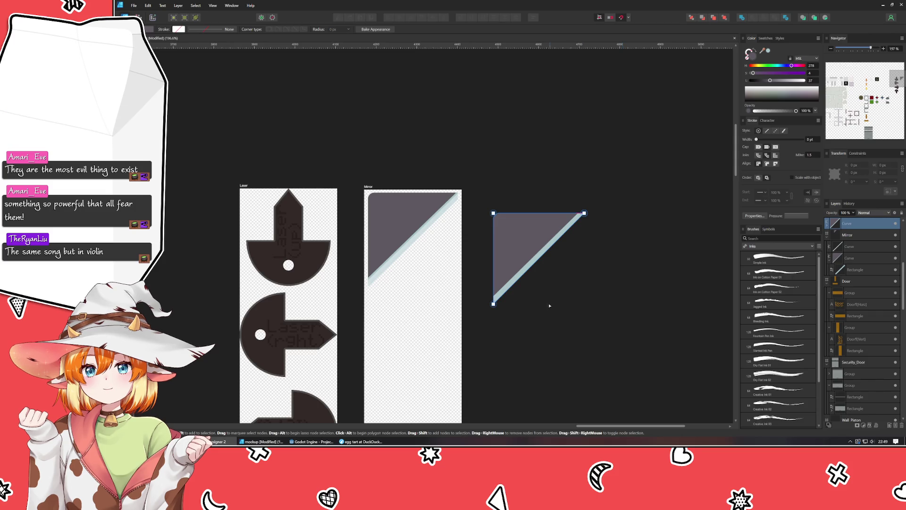
Delete the stray triangle, then remove a misplaced duplicate of the striped tile
key(Delete)
scroll(517, 208, down, 1)
key(v)
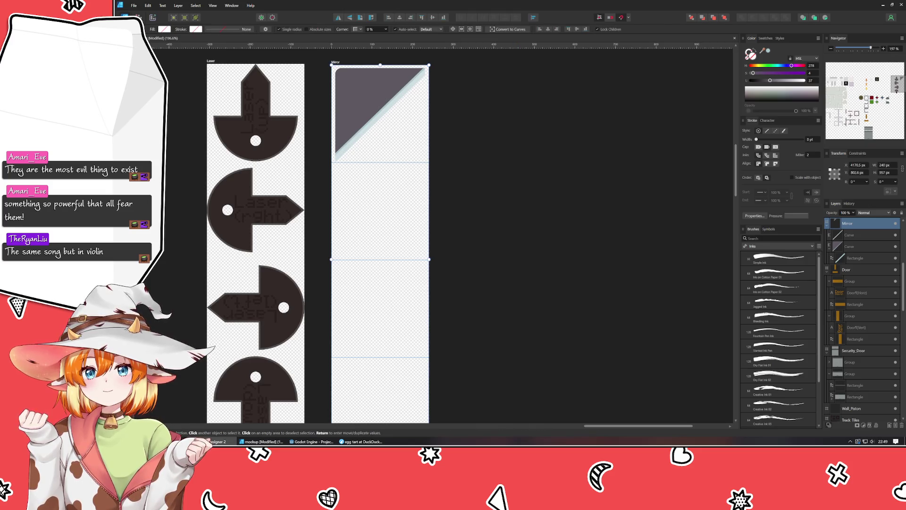
key(ctrl+j)
drag(404, 120, 400, 232)
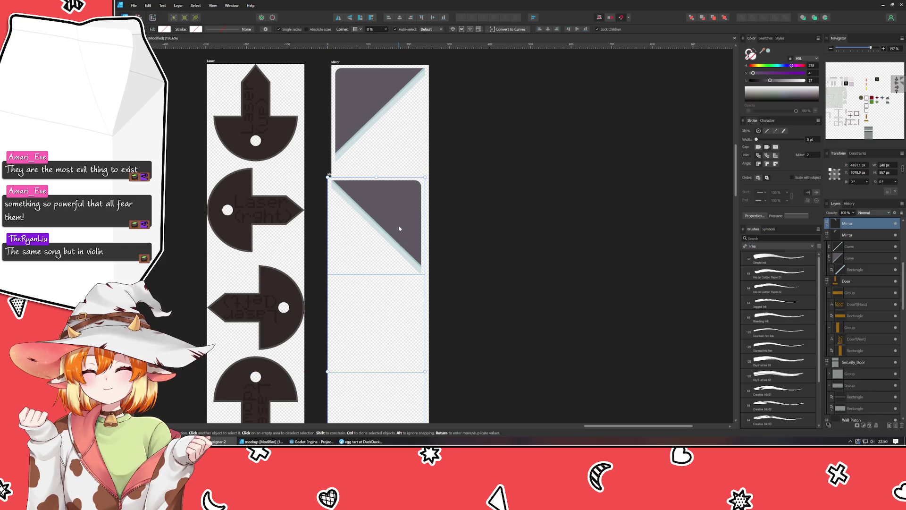
key(Delete)
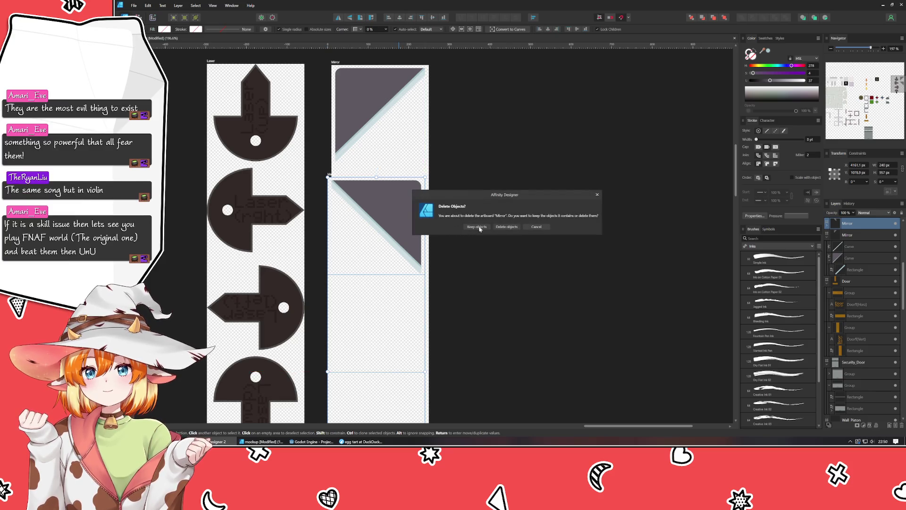
click(506, 227)
Duplicate the top striped triangle, rotate it 180° and place it in the second cell
click(358, 108)
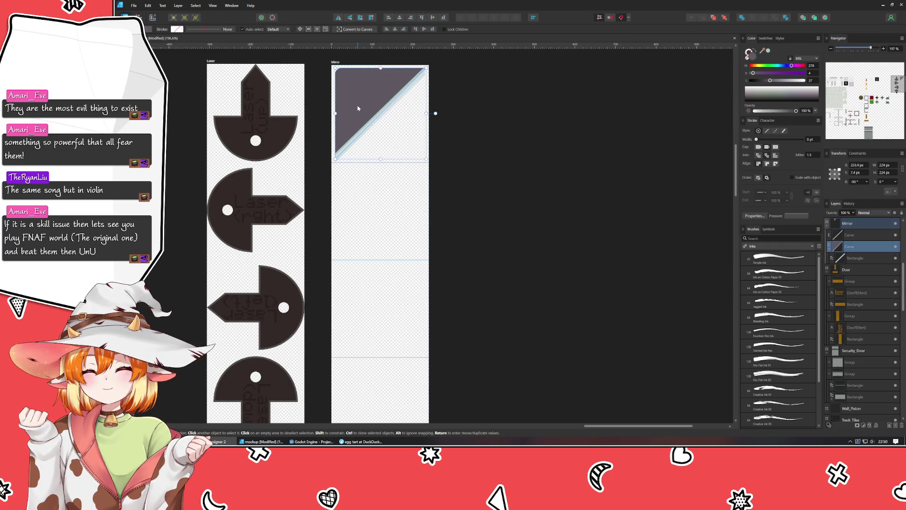
key(ctrl+j)
drag(435, 113, 326, 112)
mouse_move(389, 106)
mouse_down()
mouse_move(400, 195)
mouse_move(389, 203)
mouse_up()
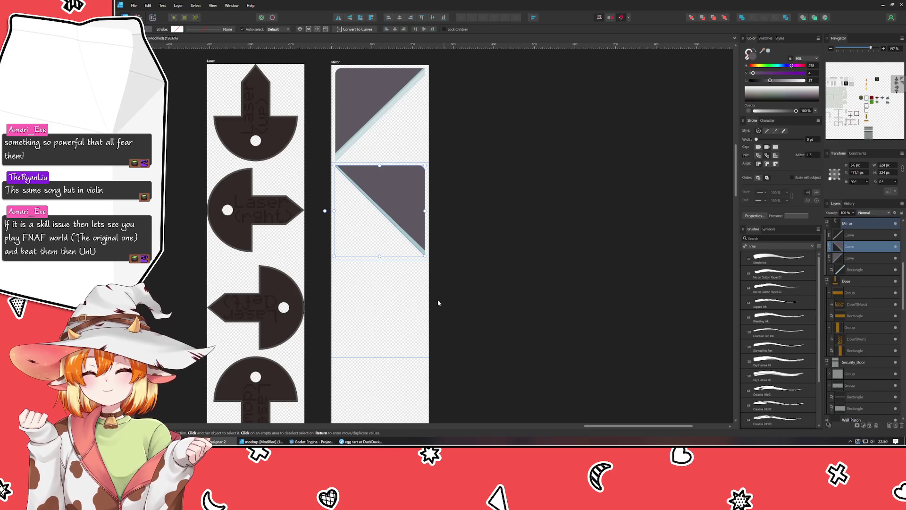
Draw a 30×240 px rectangle, then delete the vertical blue rectangle
scroll(393, 316, up, 1)
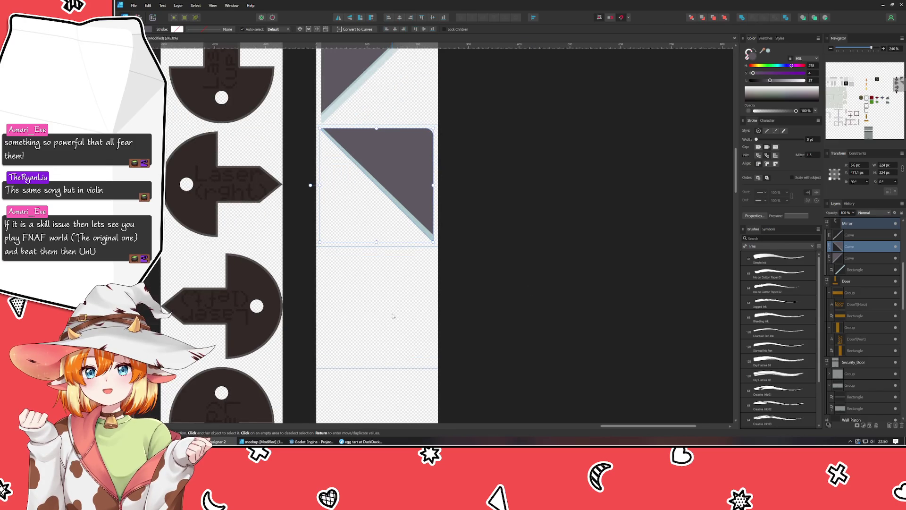
scroll(392, 316, up, 1)
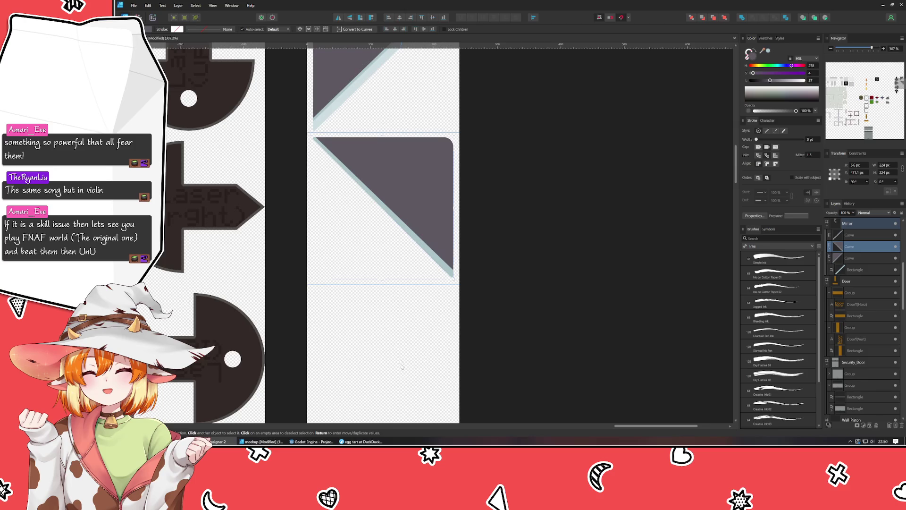
key(m)
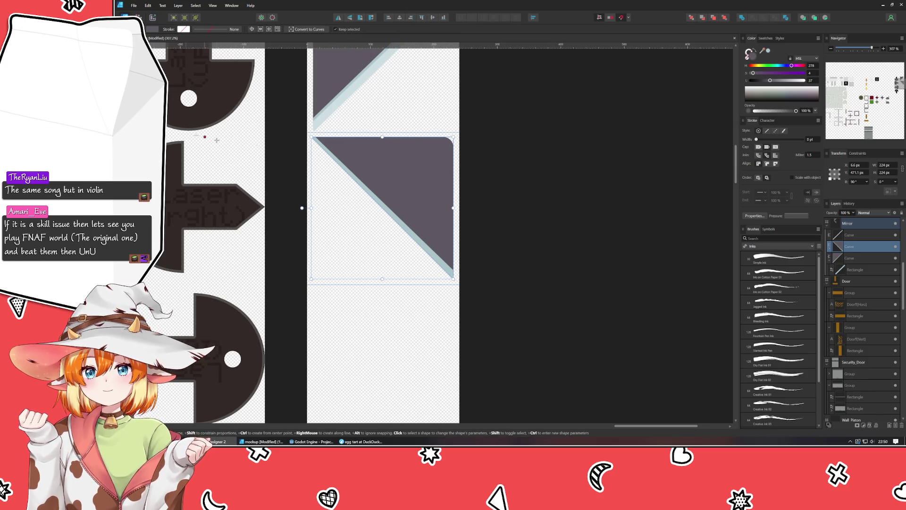
mouse_move(324, 133)
mouse_down()
mouse_move(325, 250)
mouse_move(344, 285)
mouse_up()
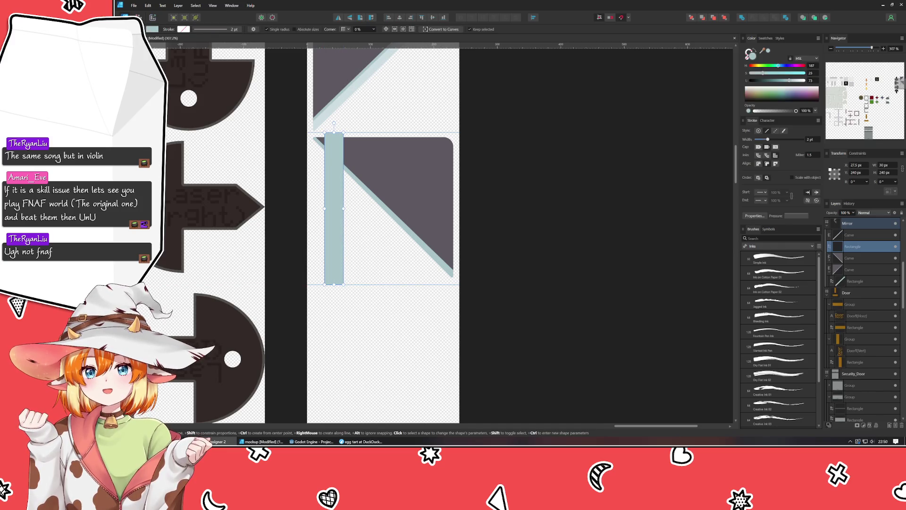
key(v)
shift+click(384, 182)
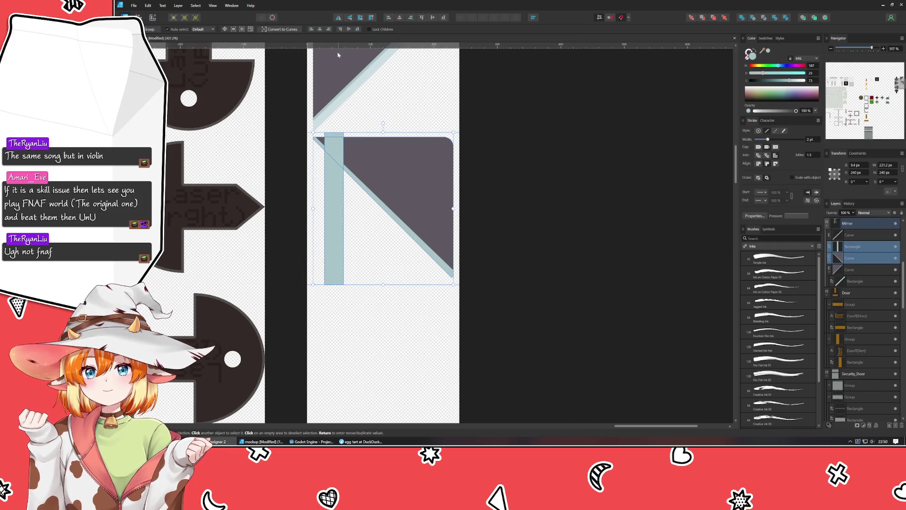
click(339, 232)
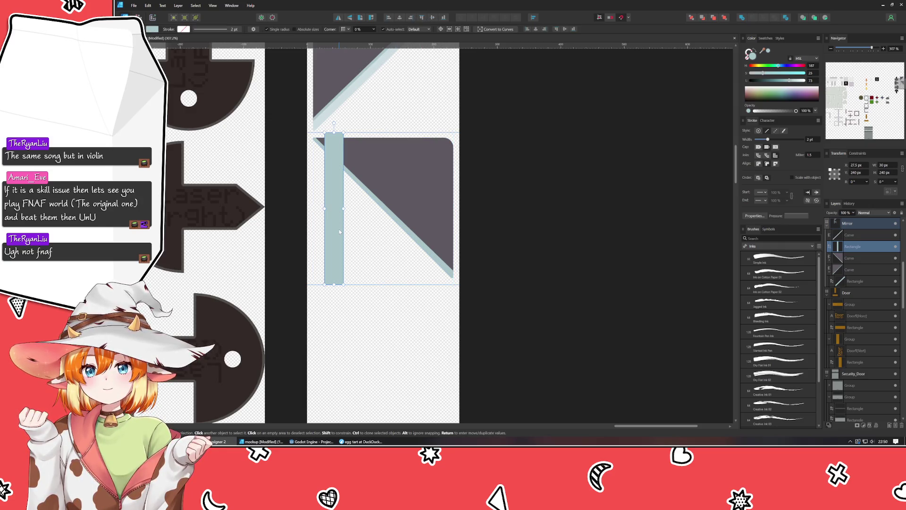
key(Delete)
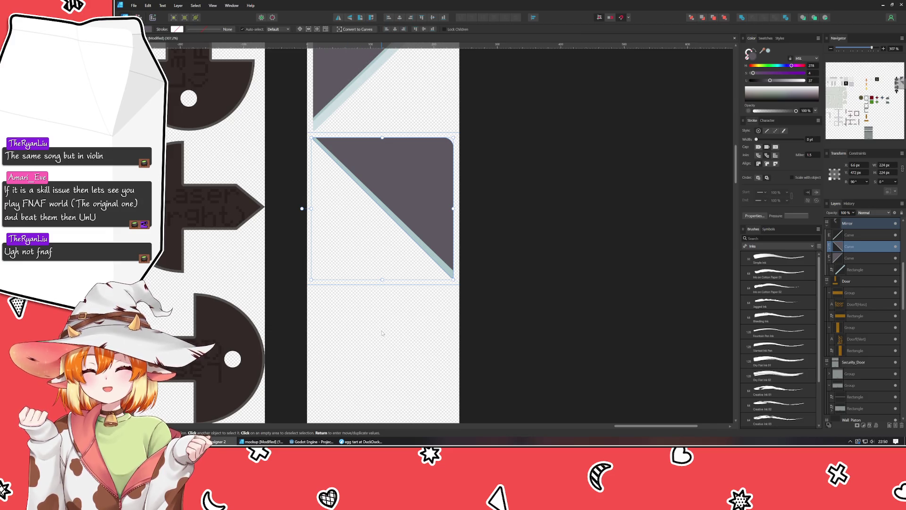
Group the upper tile's triangle and stripe, and delete the lower triangle
drag(382, 333, 380, 255)
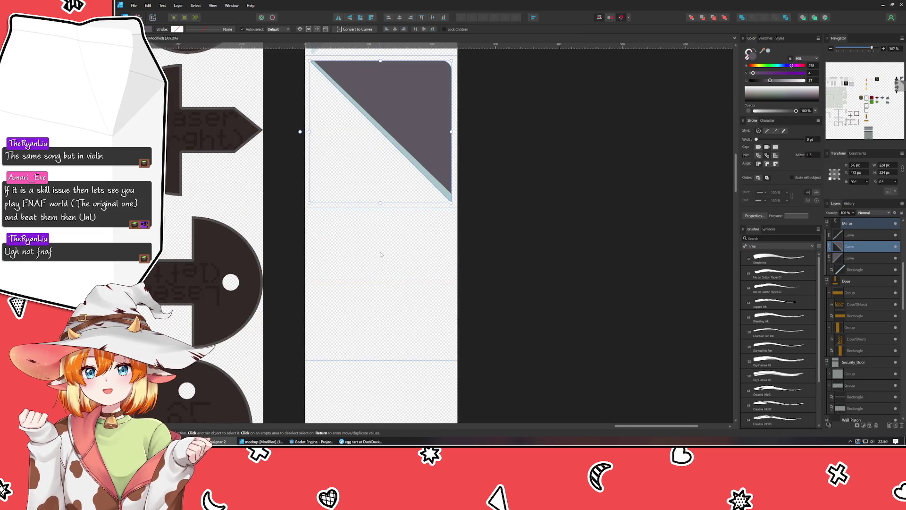
click(496, 222)
scroll(385, 164, up, 3)
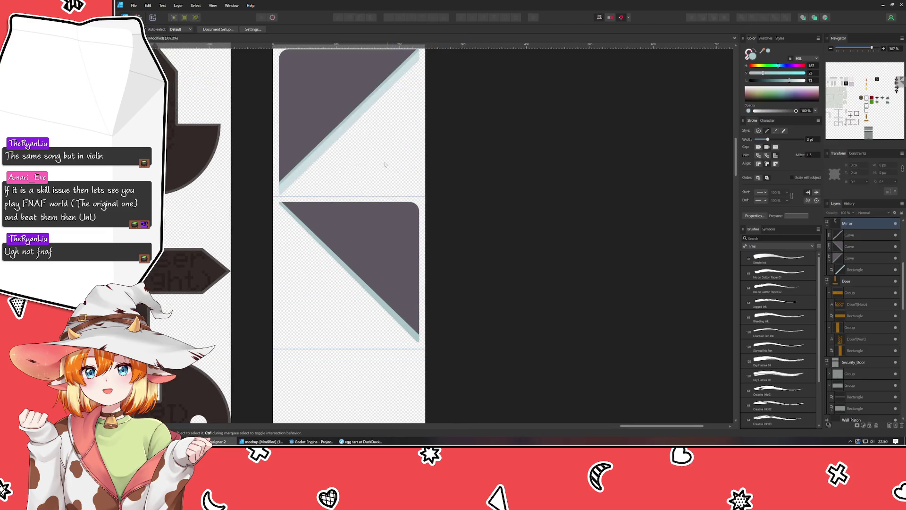
click(355, 127)
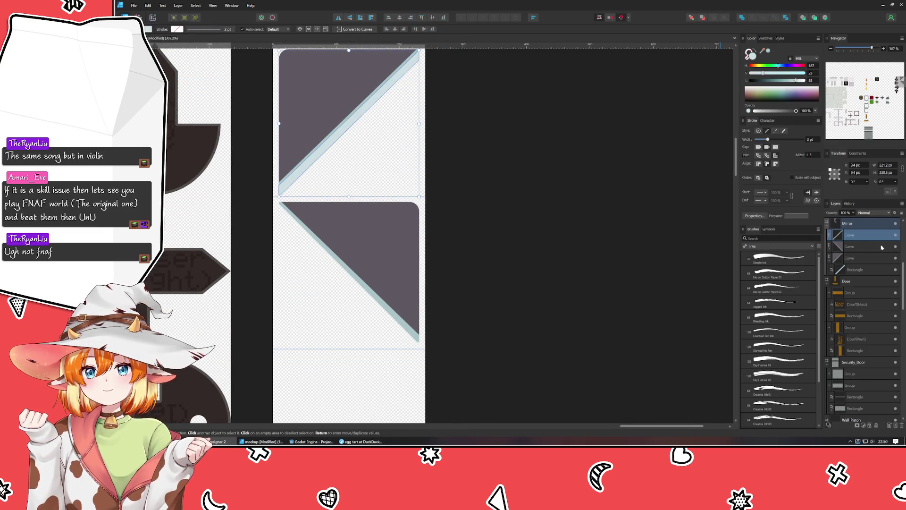
ctrl+click(856, 261)
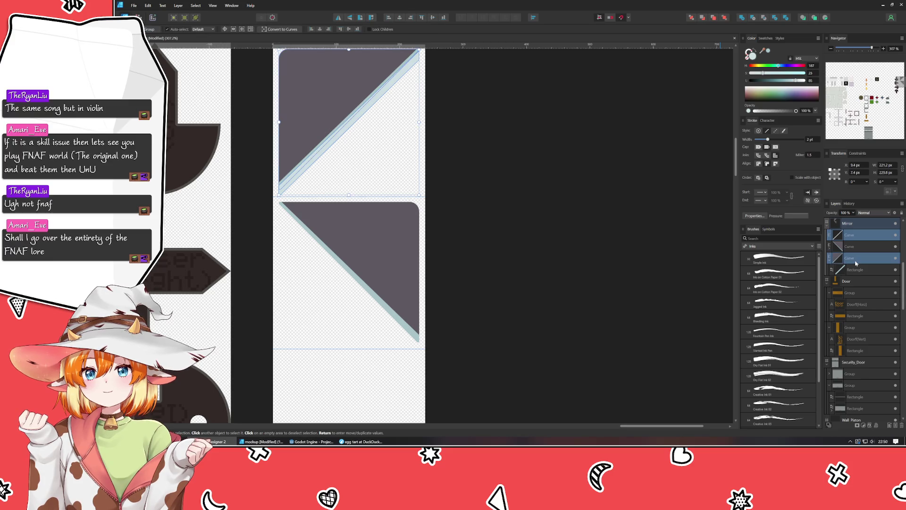
drag(856, 263, 856, 237)
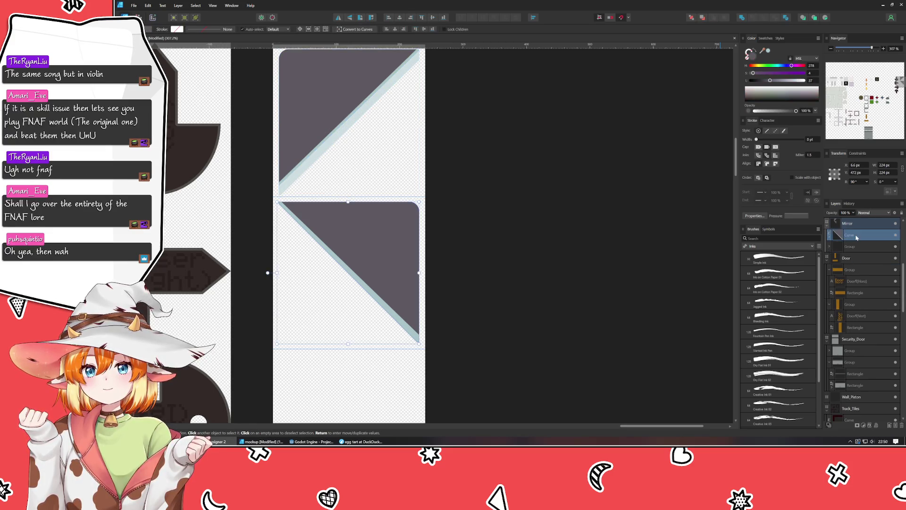
key(Delete)
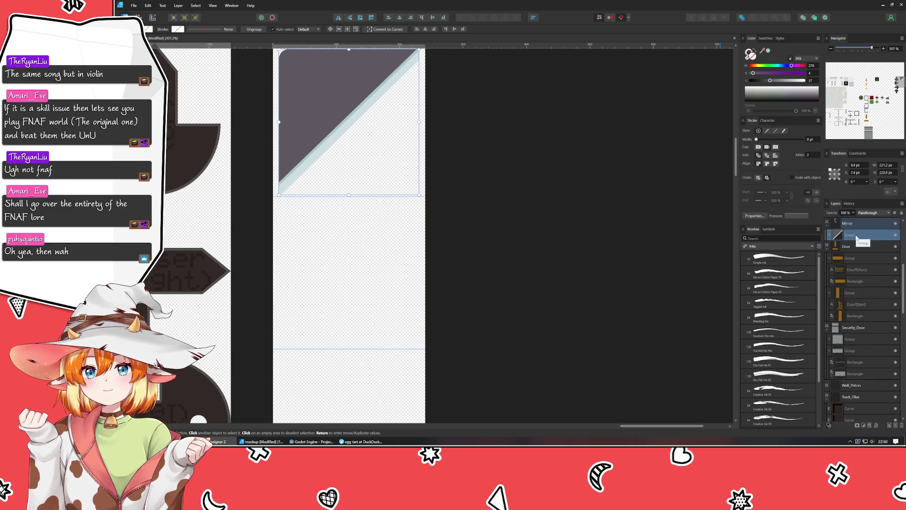
click(525, 283)
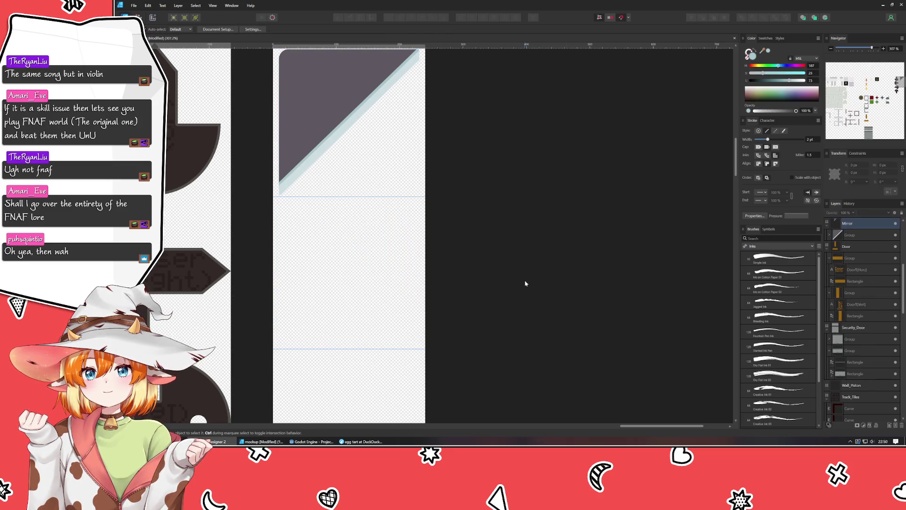
scroll(466, 236, up, 3)
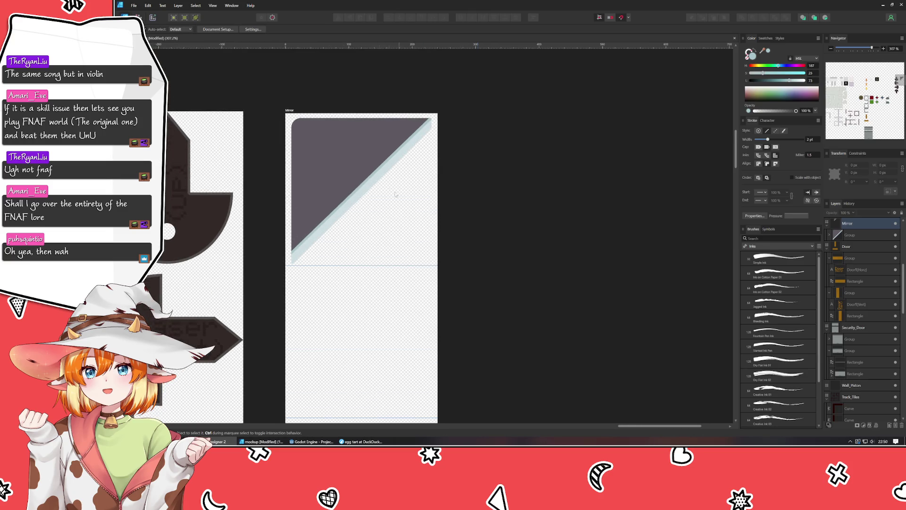
Duplicate the triangle group, flip it horizontally and move the copy onto the lower tile
click(343, 165)
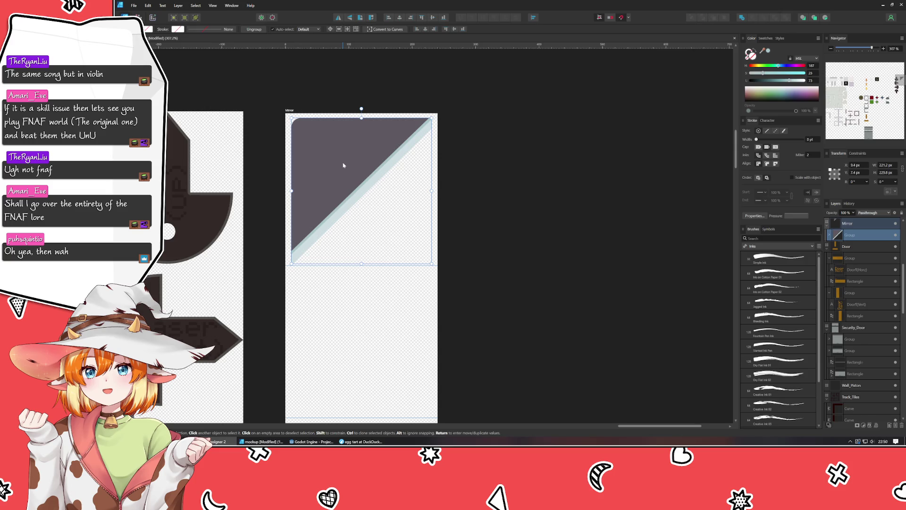
key(ctrl+j)
click(338, 17)
mouse_move(377, 179)
mouse_down()
mouse_move(384, 360)
mouse_move(375, 329)
mouse_up()
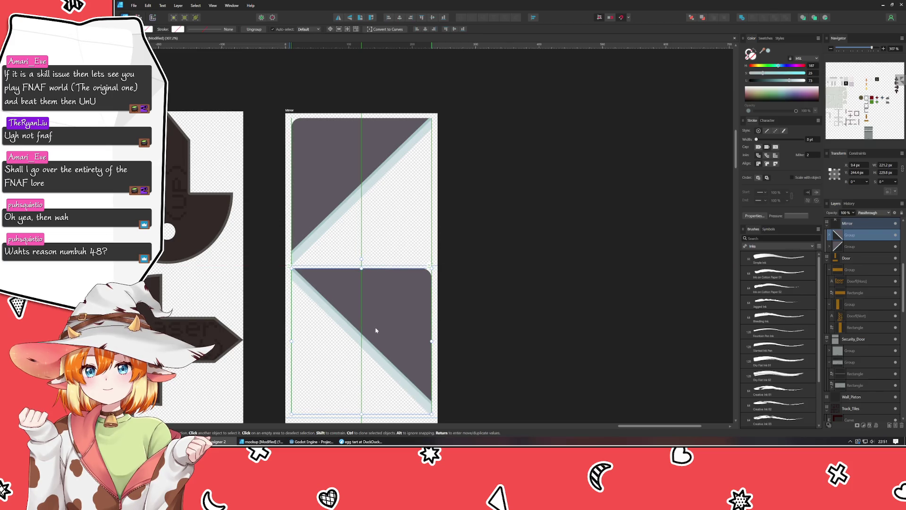
Draw a tall rectangle along the upper tile's right side
click(455, 321)
scroll(498, 258, down, 2)
mouse_move(499, 258)
mouse_down()
mouse_move(508, 224)
mouse_move(481, 298)
mouse_up()
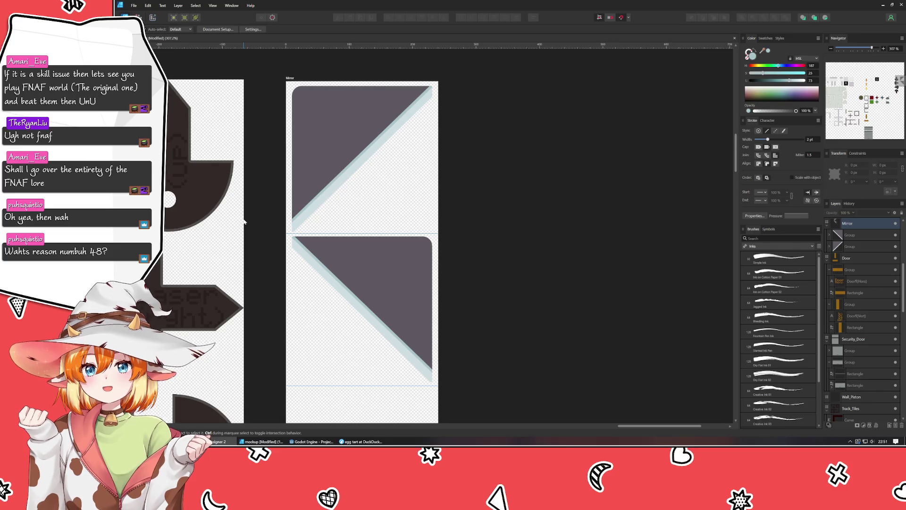
key(m)
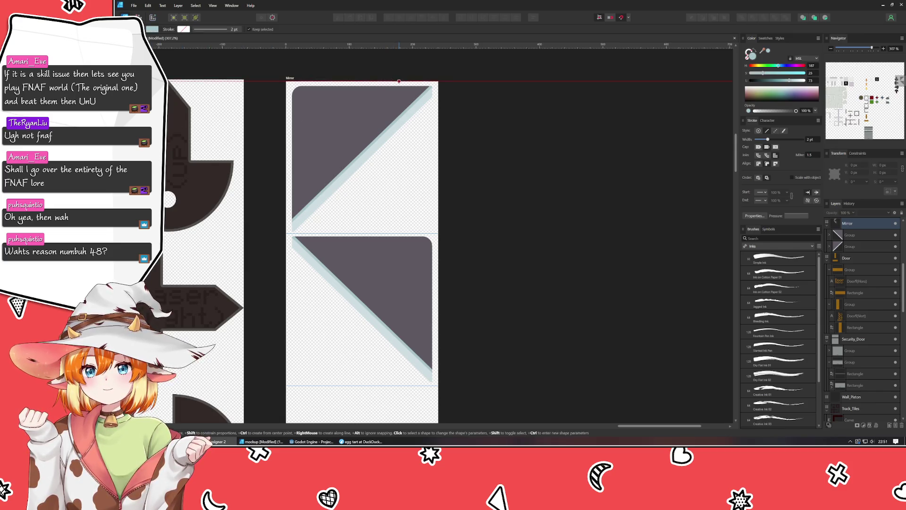
drag(399, 81, 415, 233)
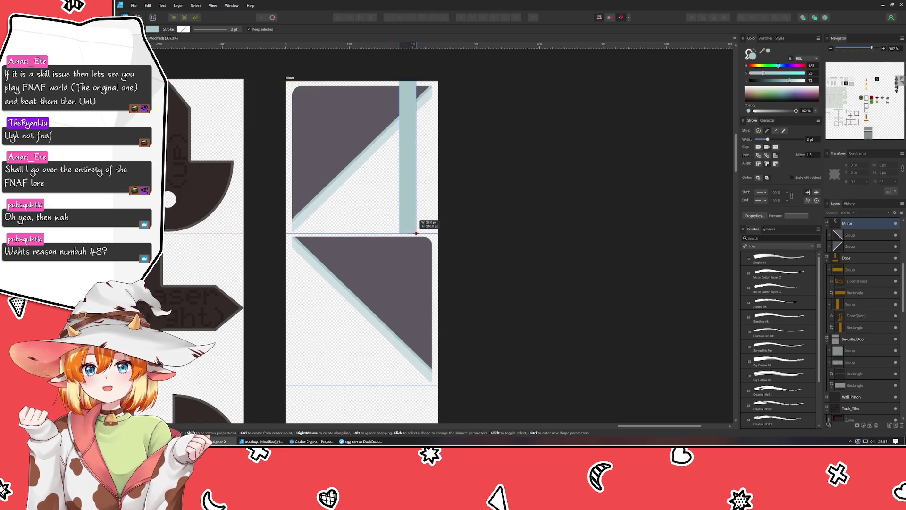
Move the tall blue rectangle to the lower tile's left edge
key(v)
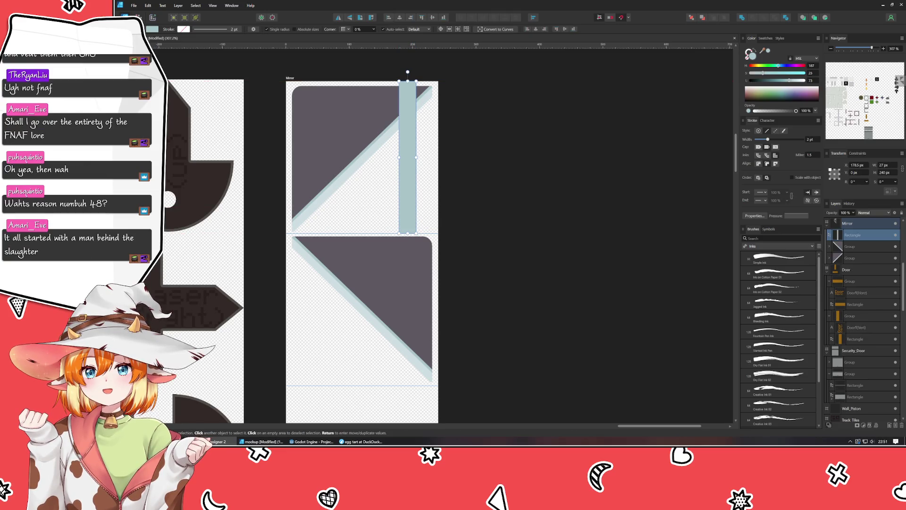
shift+click(345, 122)
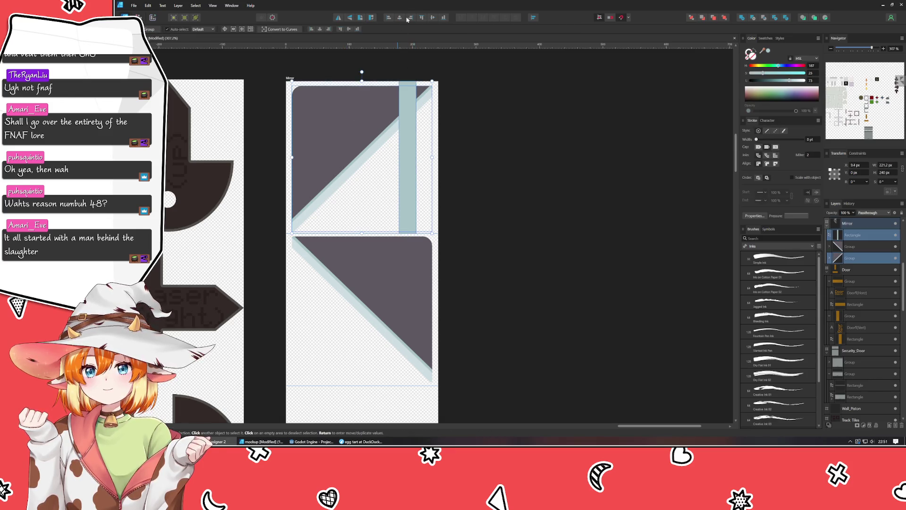
click(402, 155)
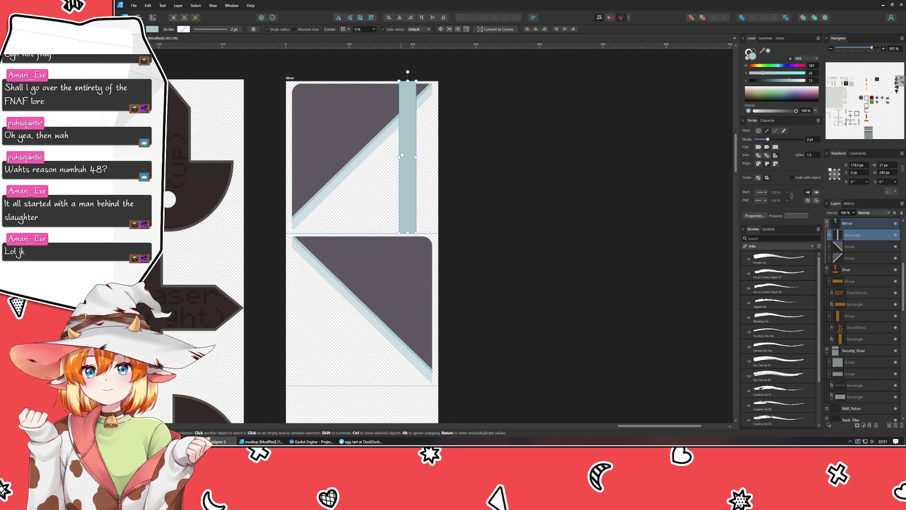
mouse_move(409, 158)
mouse_down()
mouse_move(309, 343)
mouse_move(318, 314)
mouse_up()
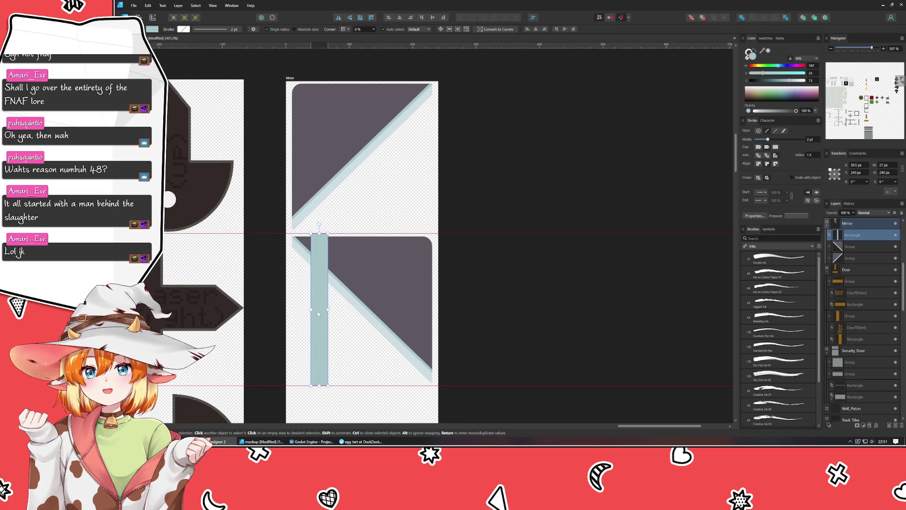
shift+click(374, 277)
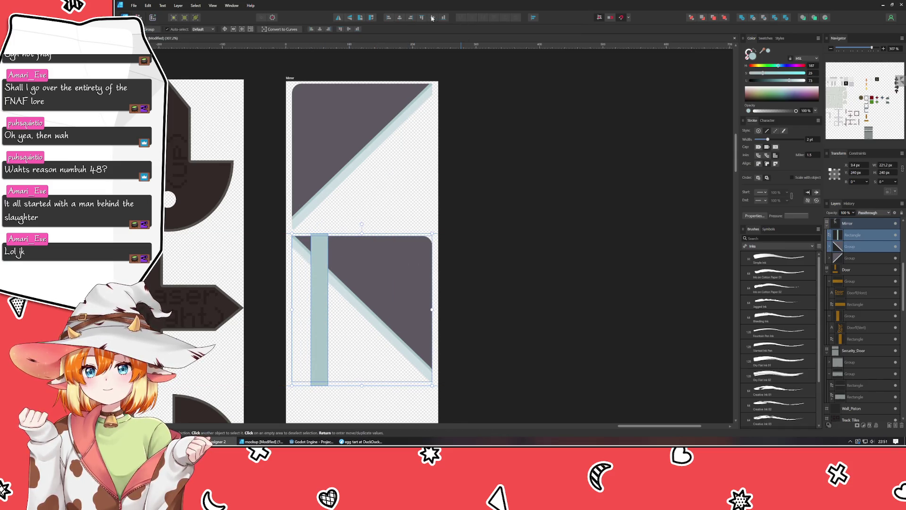
Delete the vertical blue rectangle again and zoom out to see both artboards
click(475, 171)
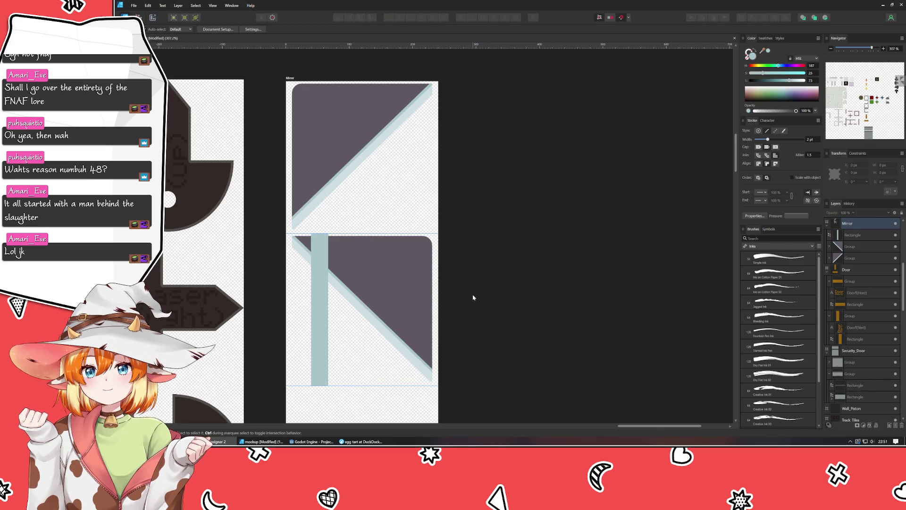
scroll(505, 174, down, 5)
scroll(508, 161, down, 2)
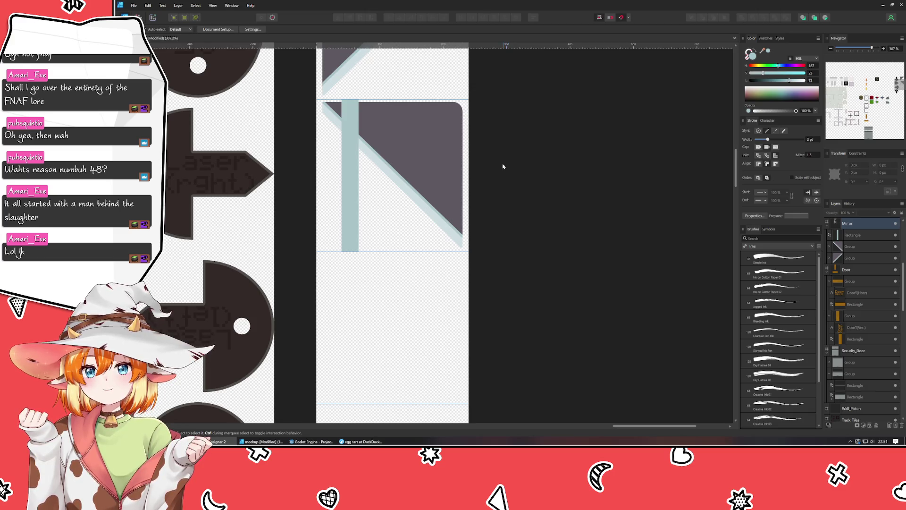
click(342, 219)
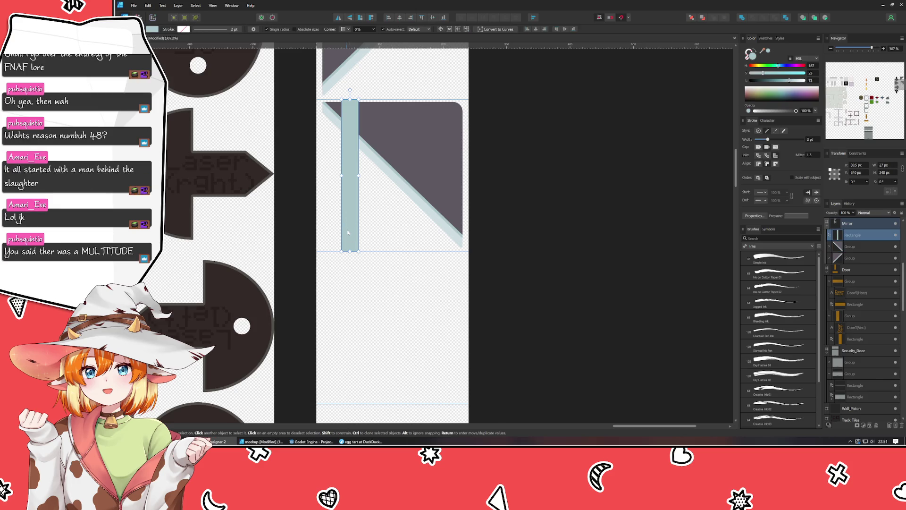
key(Delete)
scroll(602, 307, down, 3)
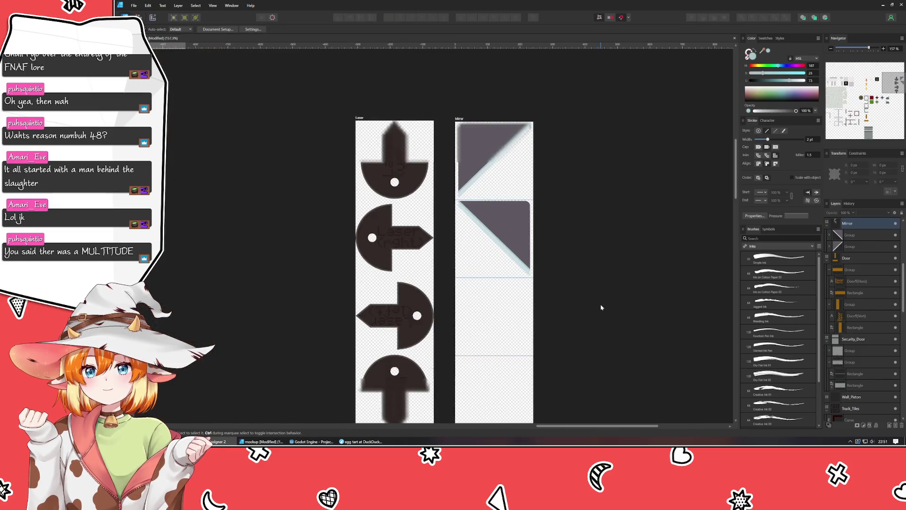
Duplicate the lower tile's triangle group onto the third tile and rotate the copy 90 degrees
mouse_move(601, 307)
mouse_down()
mouse_move(533, 219)
mouse_move(526, 246)
mouse_up()
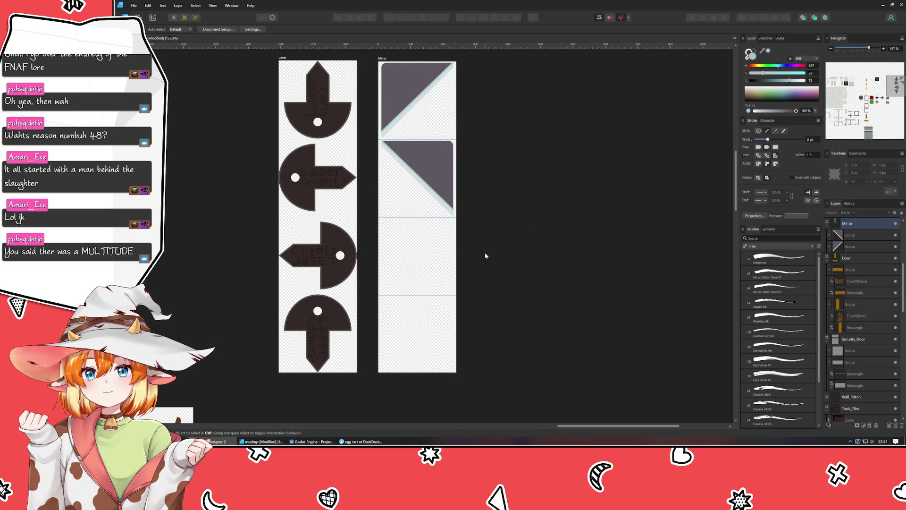
scroll(486, 255, up, 1)
click(416, 156)
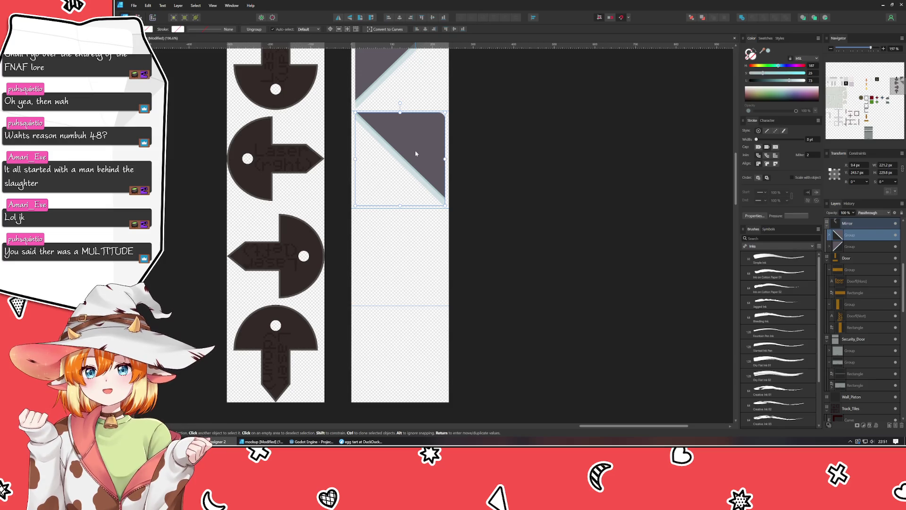
key(ctrl+j)
drag(416, 153, 414, 251)
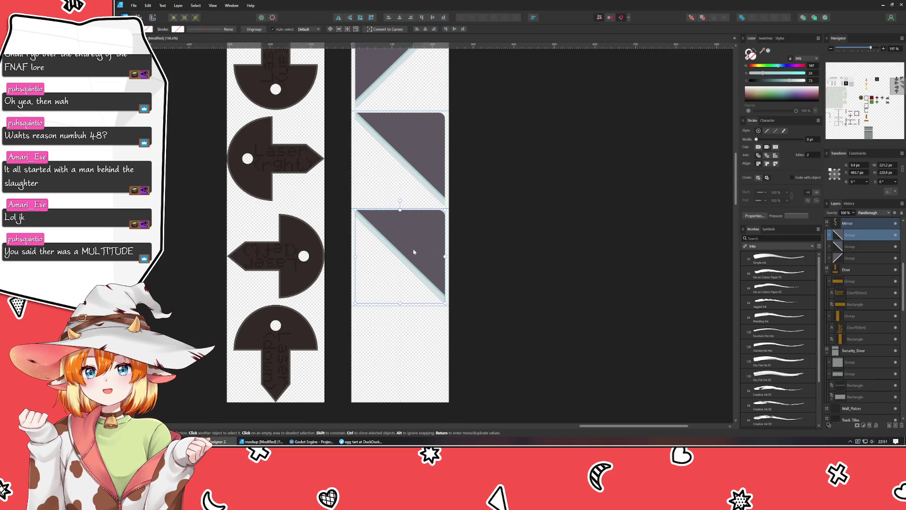
mouse_move(402, 202)
mouse_down()
mouse_move(441, 222)
mouse_move(455, 257)
mouse_up()
scroll(419, 262, up, 5)
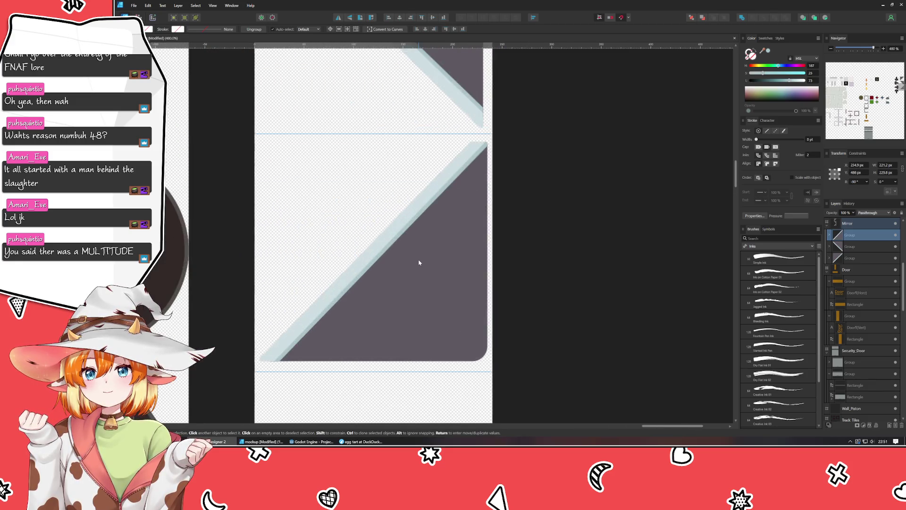
Snap the triangle curve into the tile's corner and align it flush to the left edge
double_click(376, 245)
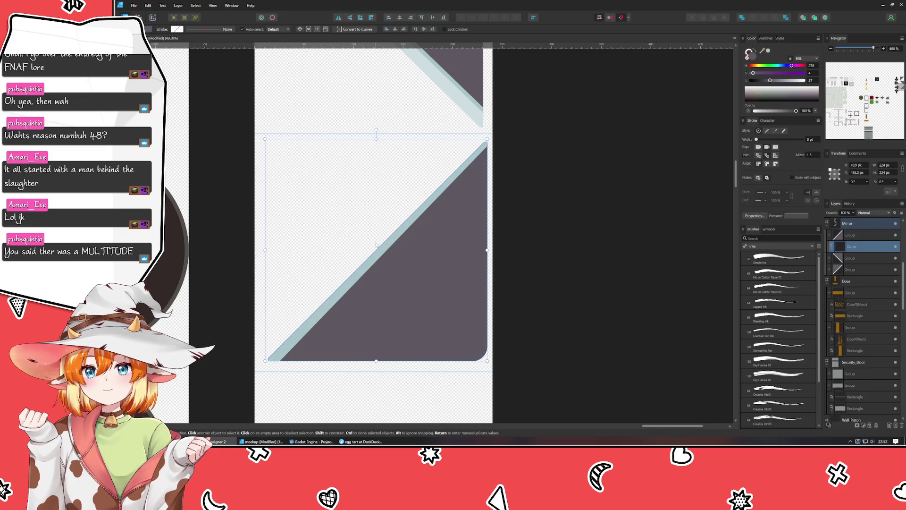
drag(410, 270, 409, 268)
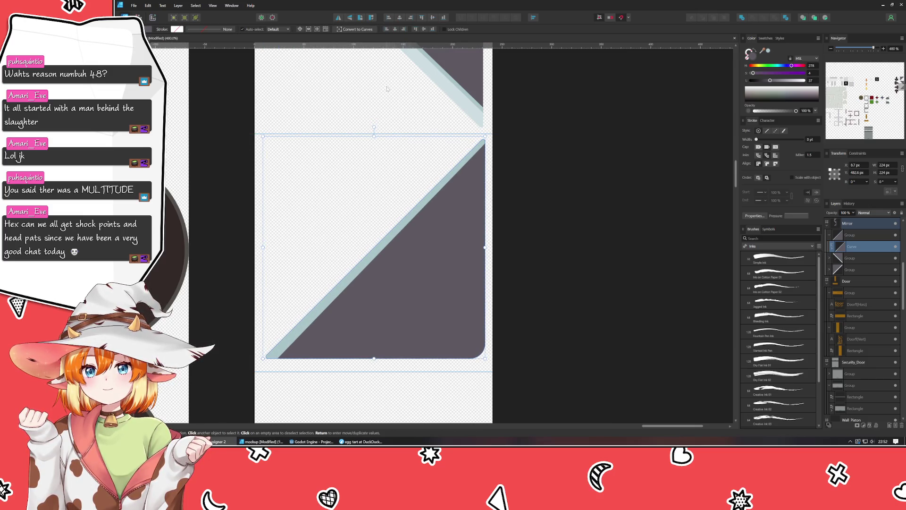
click(395, 19)
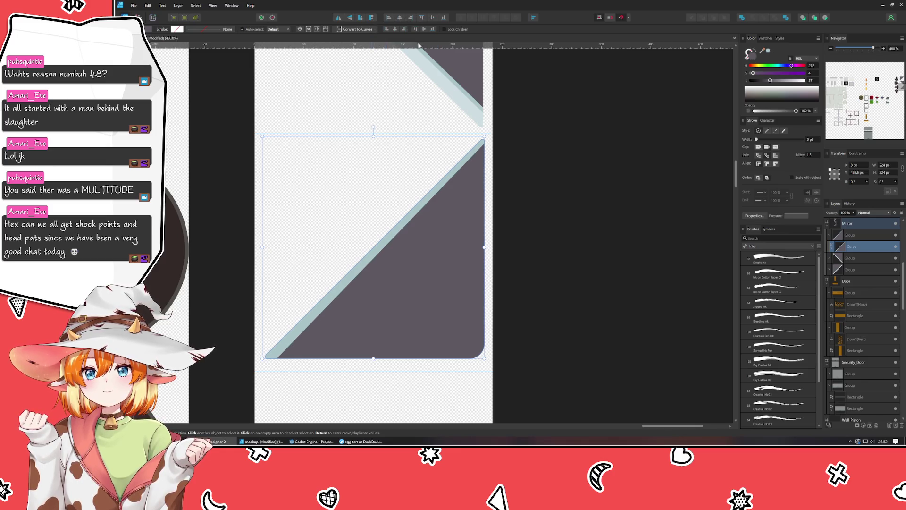
click(571, 163)
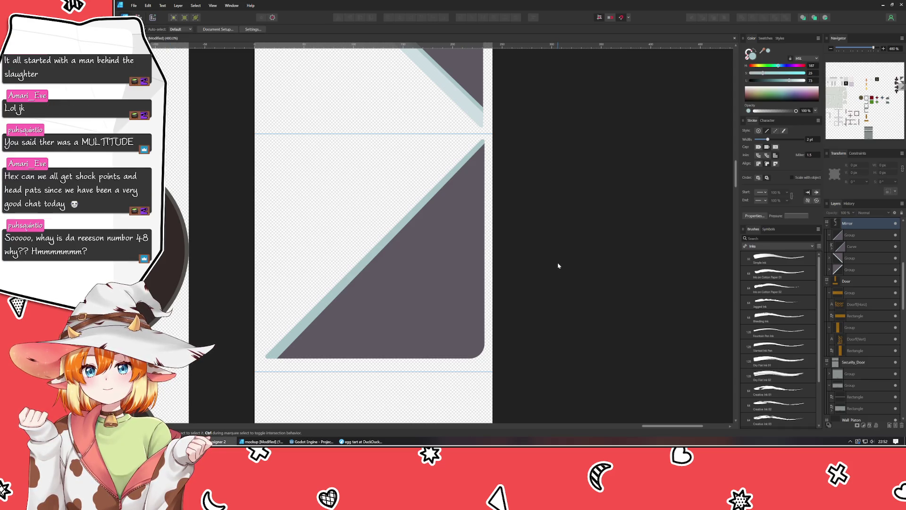
Undo an accidental duplicate of the triangle curve and clear the selection
click(408, 314)
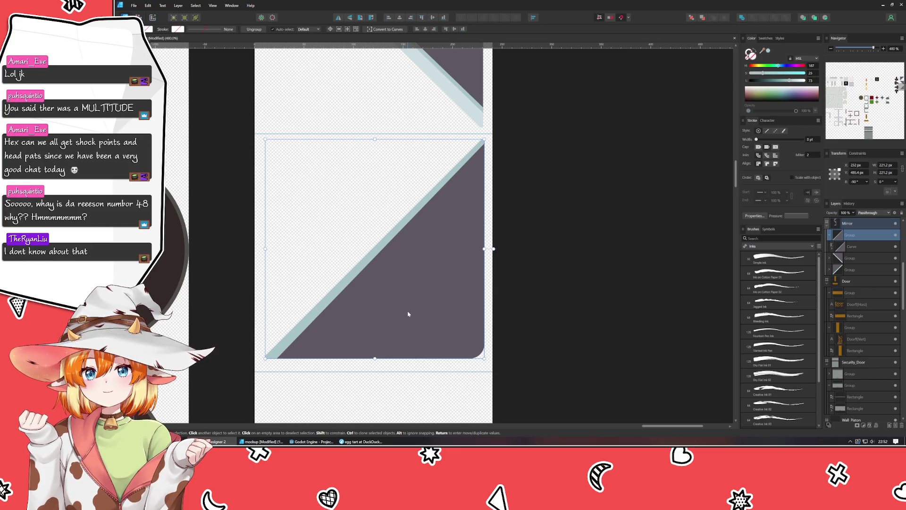
double_click(408, 313)
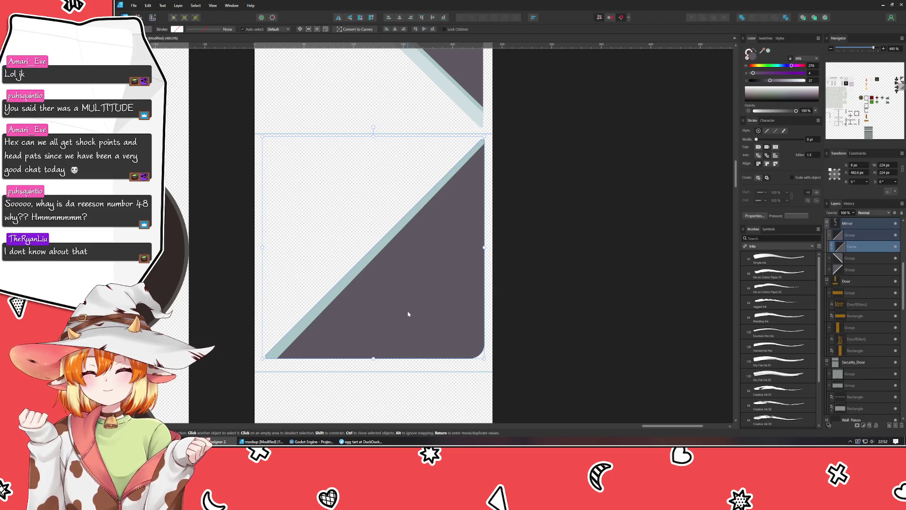
ctrl+drag(408, 313, 408, 319)
key(ctrl+z)
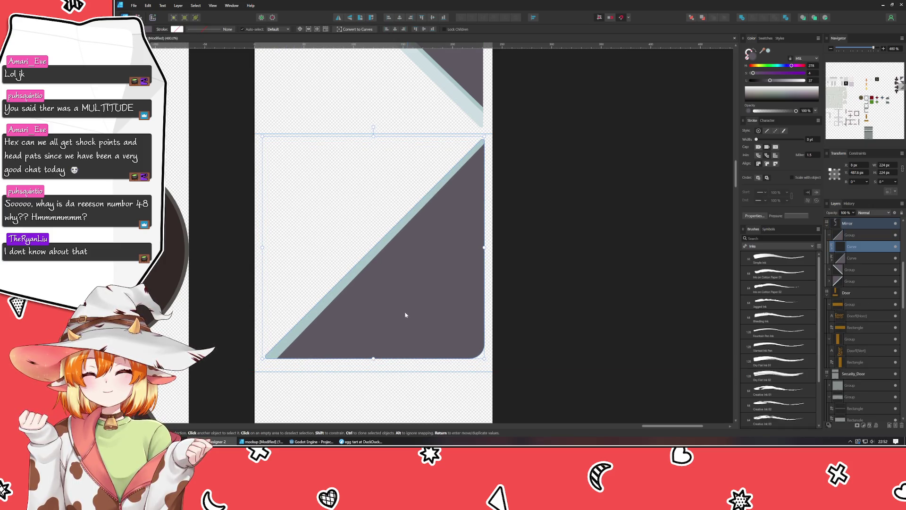
click(235, 288)
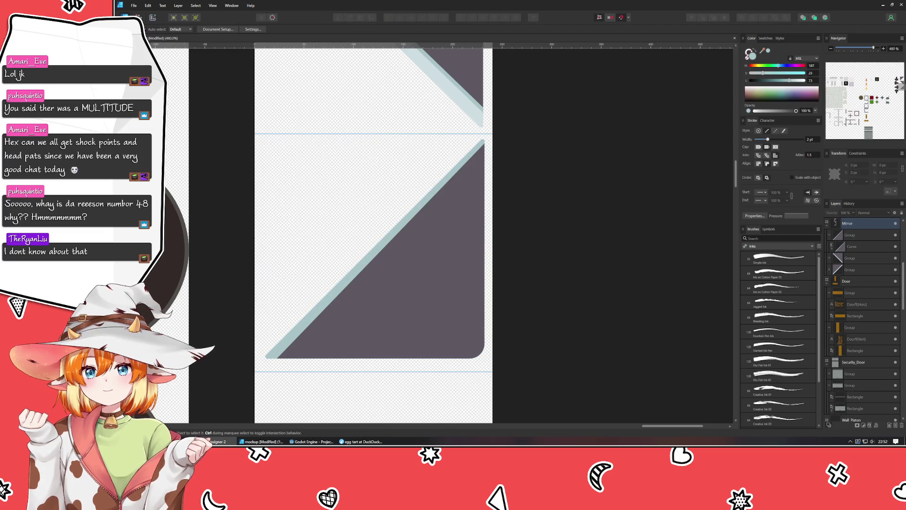
Draw a thin rectangle along the tile's bottom edge and fill it with the tile's dark purple
key(m)
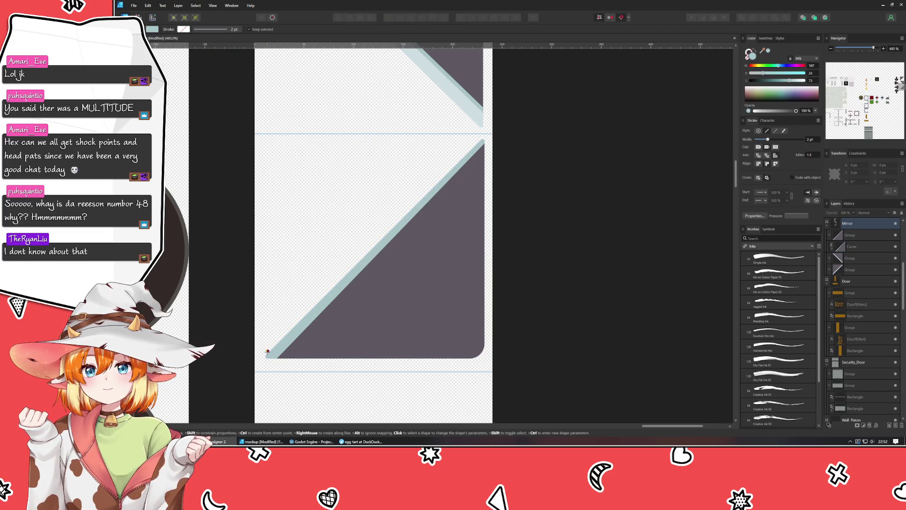
drag(265, 357, 482, 364)
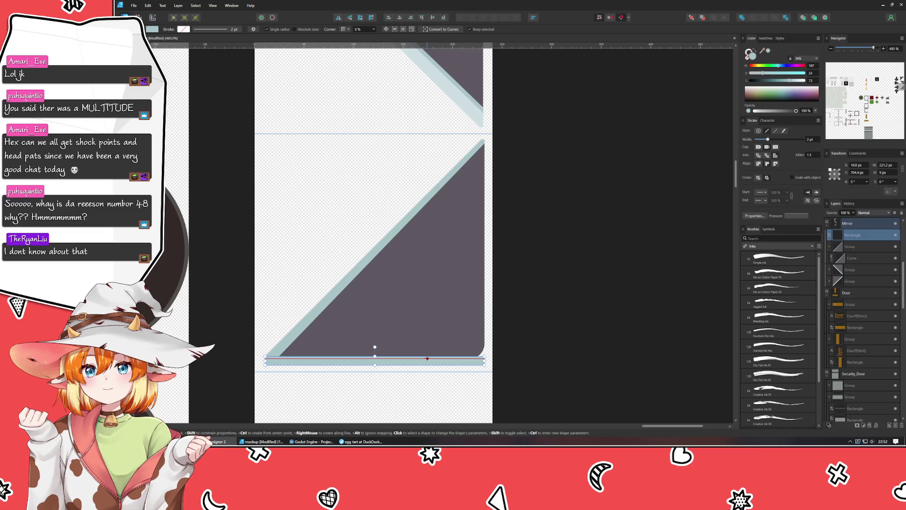
scroll(427, 358, up, 4)
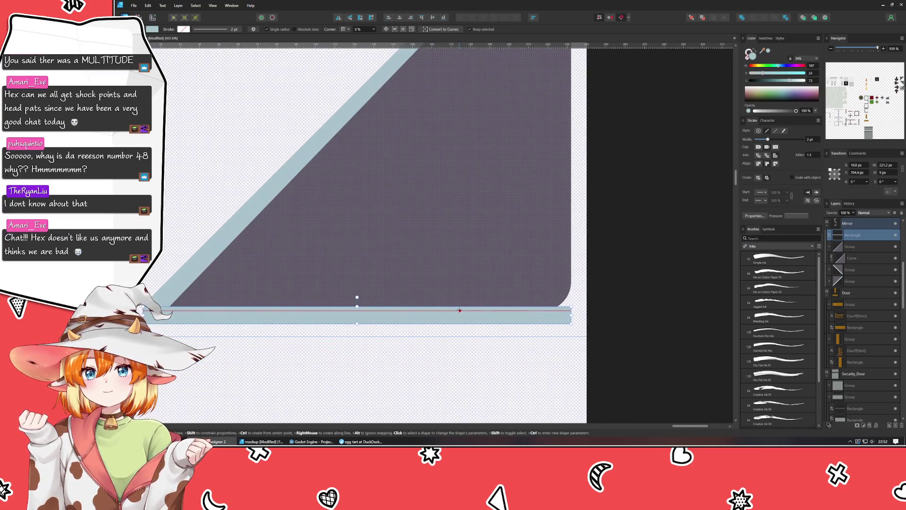
key(v)
drag(762, 51, 424, 229)
scroll(425, 231, down, 2)
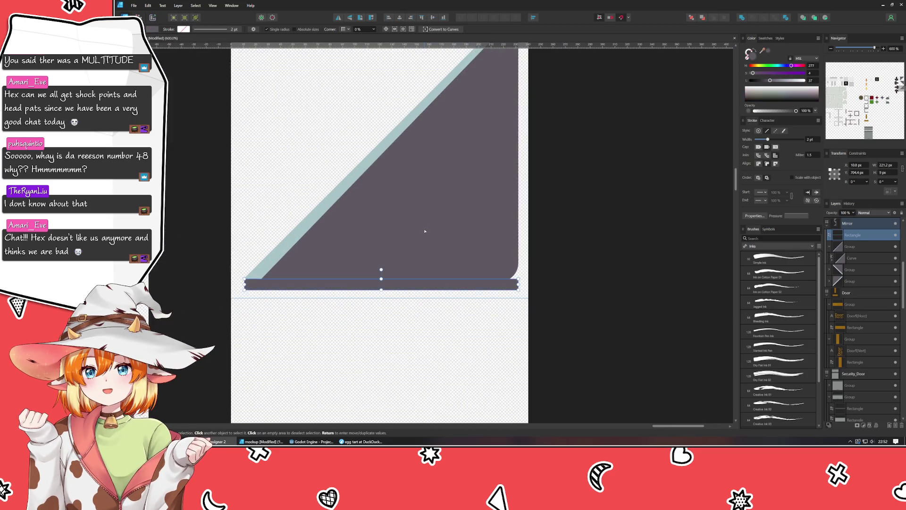
drag(764, 51, 462, 214)
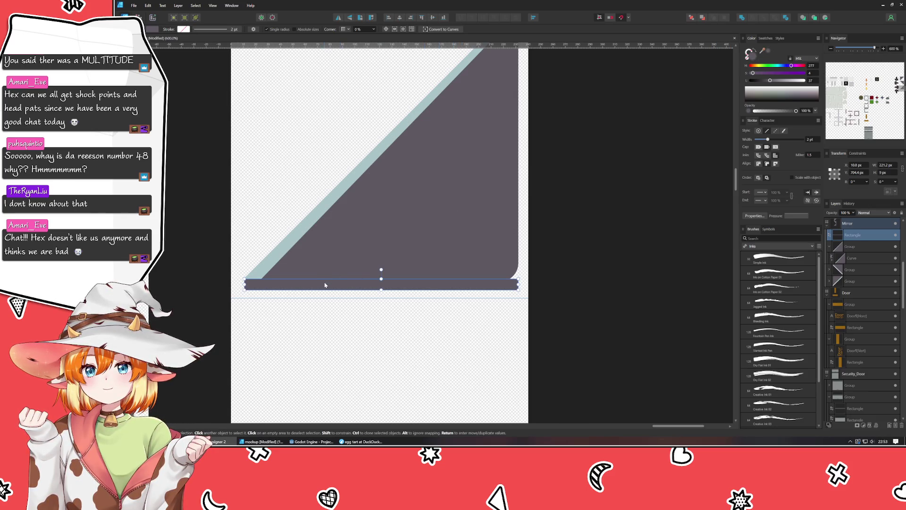
Make the bar 12.3 px tall, convert it to curves and raise its right end to slant the top
drag(381, 289, 378, 286)
key(ctrl+Return)
drag(518, 279, 518, 246)
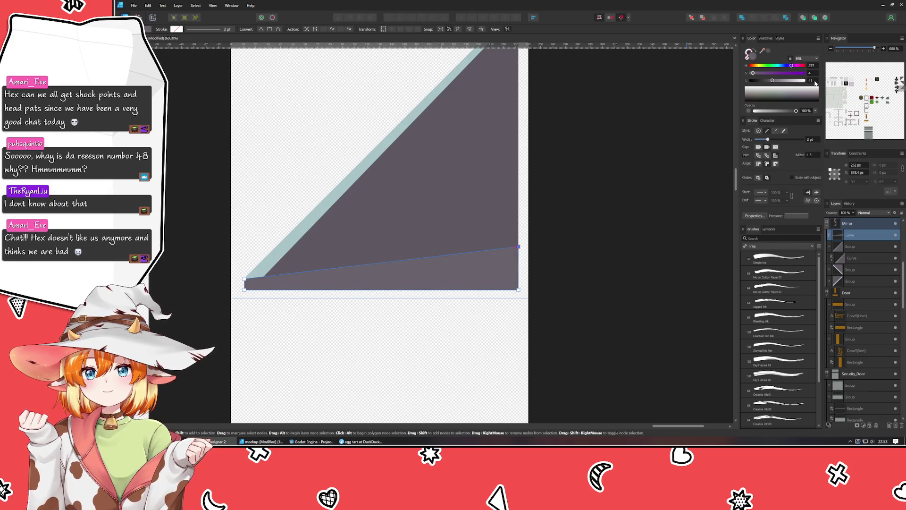
Move the slanted bar behind the triangle group in the layer stack
click(829, 246)
drag(855, 254, 856, 254)
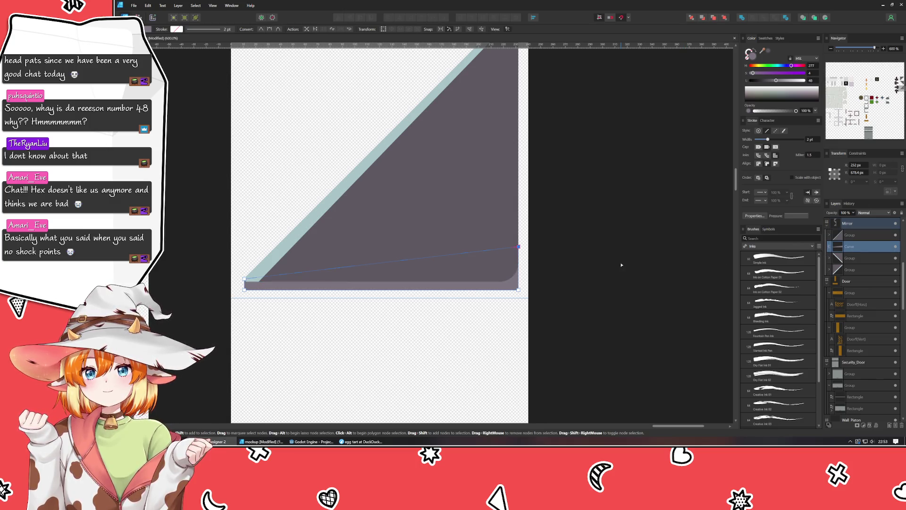
click(621, 264)
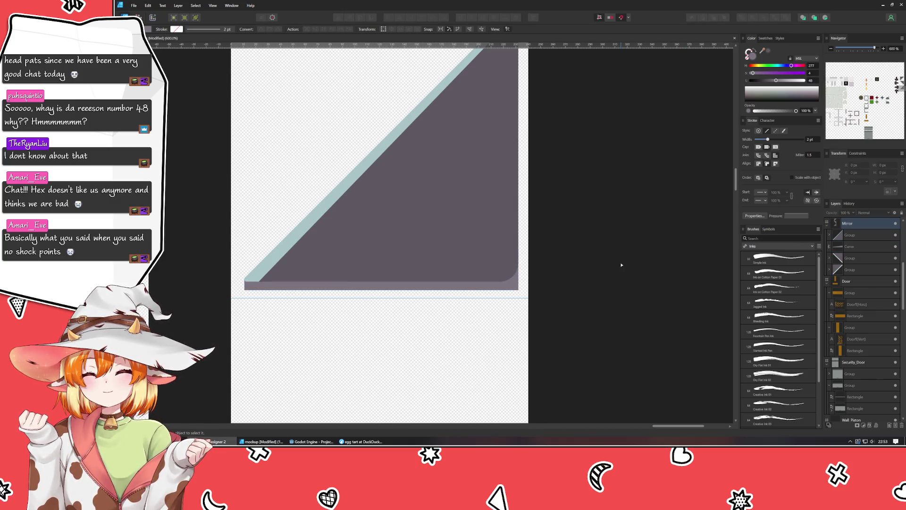
Adjust the slanted bar's corner nodes, nudging its upper-left node 1 px right
click(488, 287)
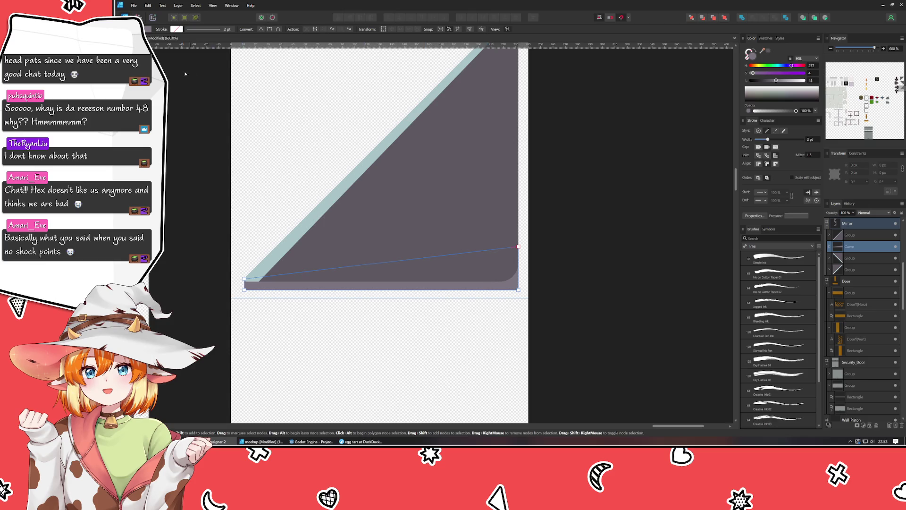
key(c)
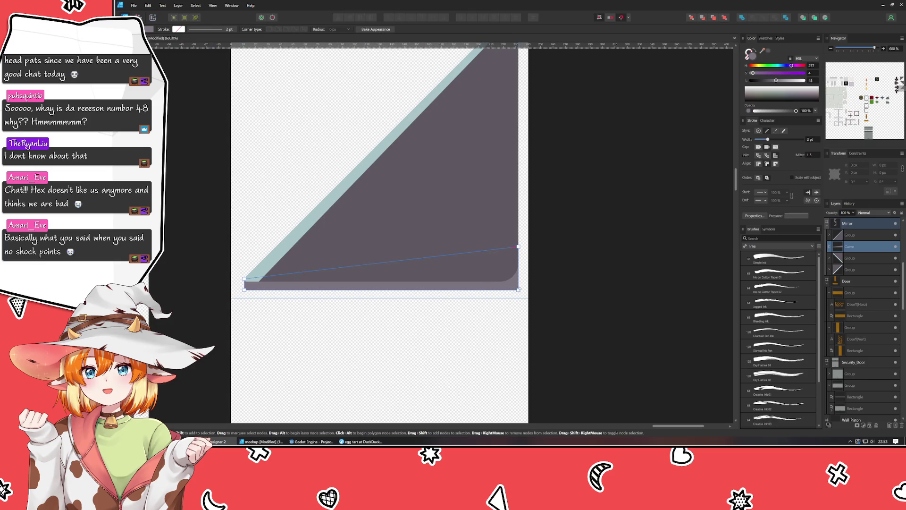
click(519, 289)
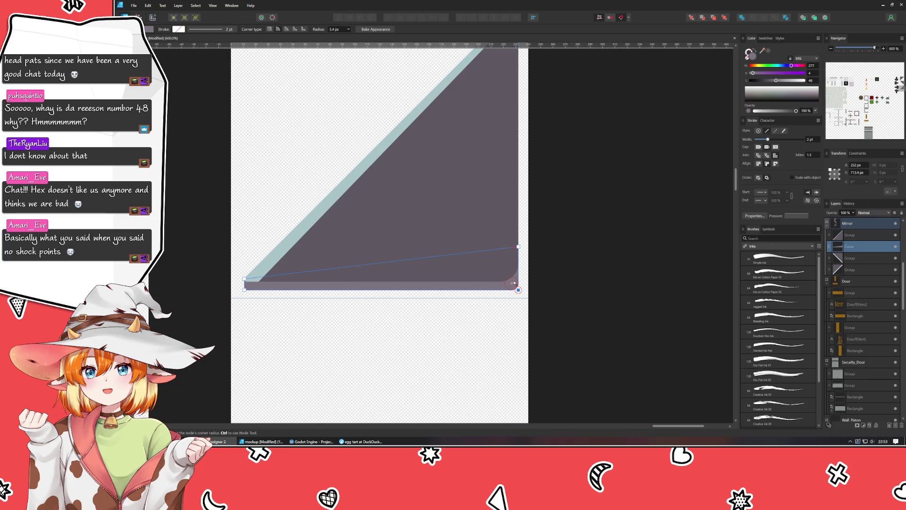
click(568, 320)
scroll(410, 345, left, 3)
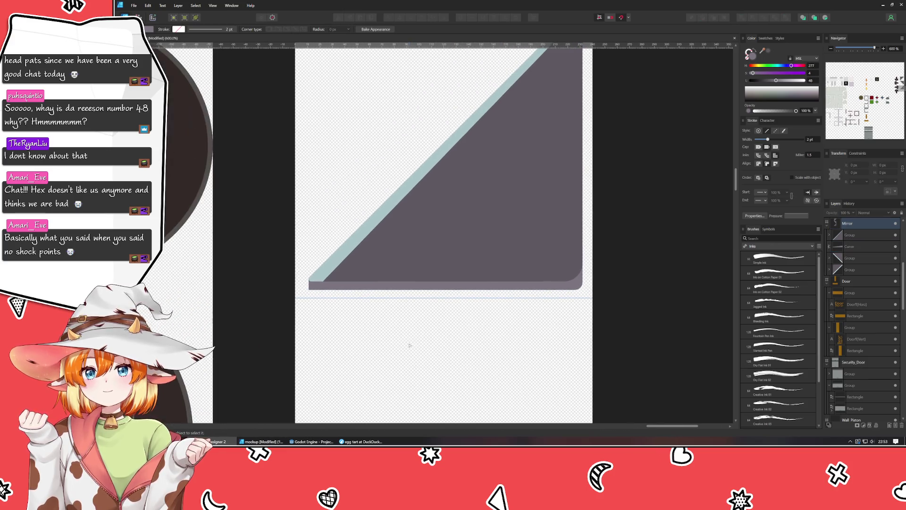
click(315, 288)
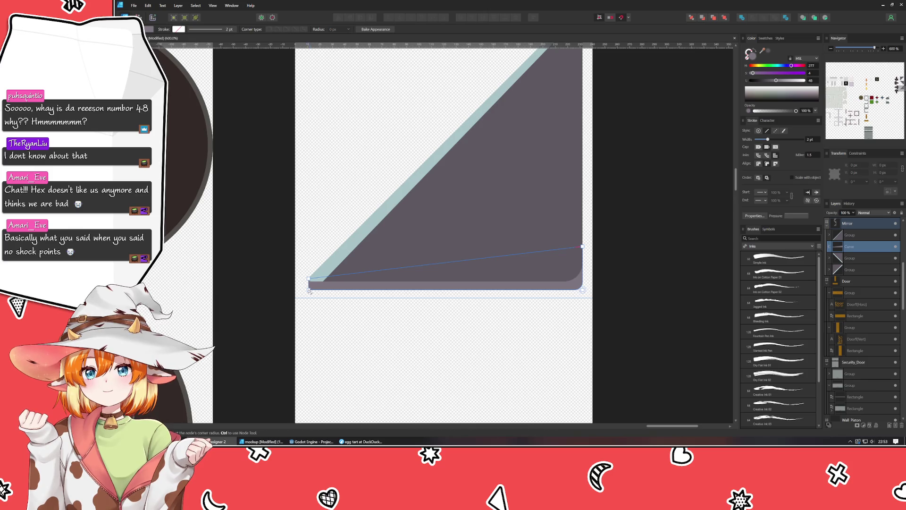
click(309, 289)
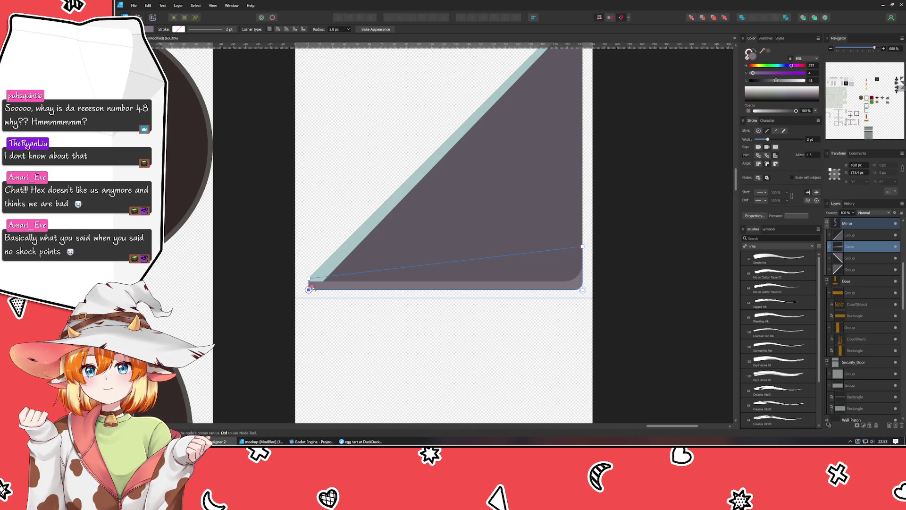
click(309, 278)
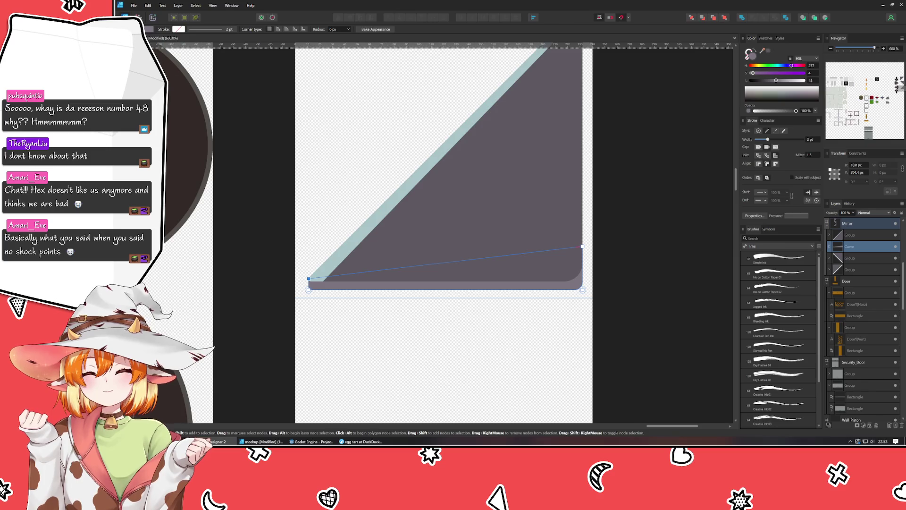
key(Right)
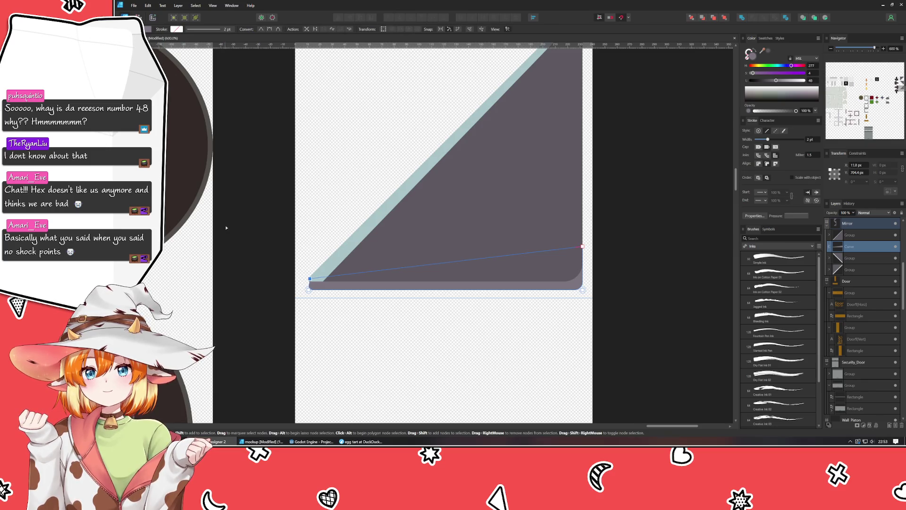
Round the stripe's lower corner slightly, to a 0.7 px radius
scroll(310, 293, up, 5)
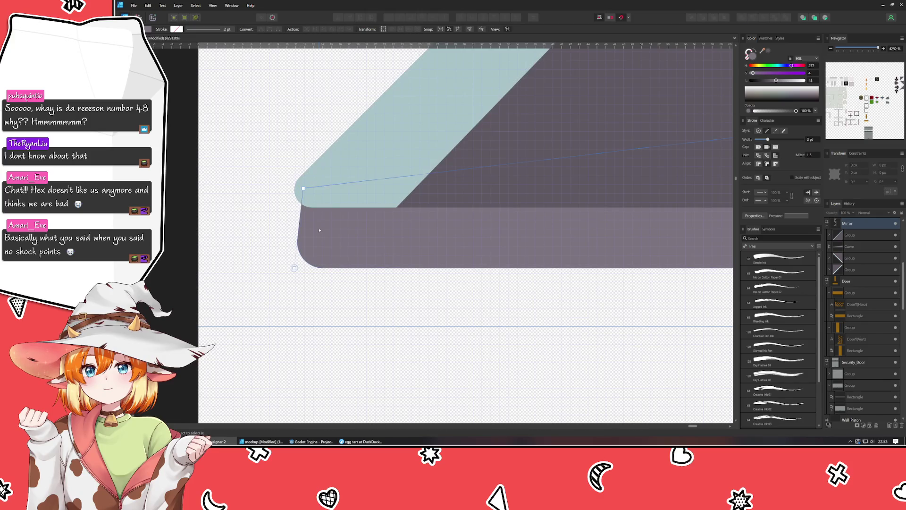
click(303, 188)
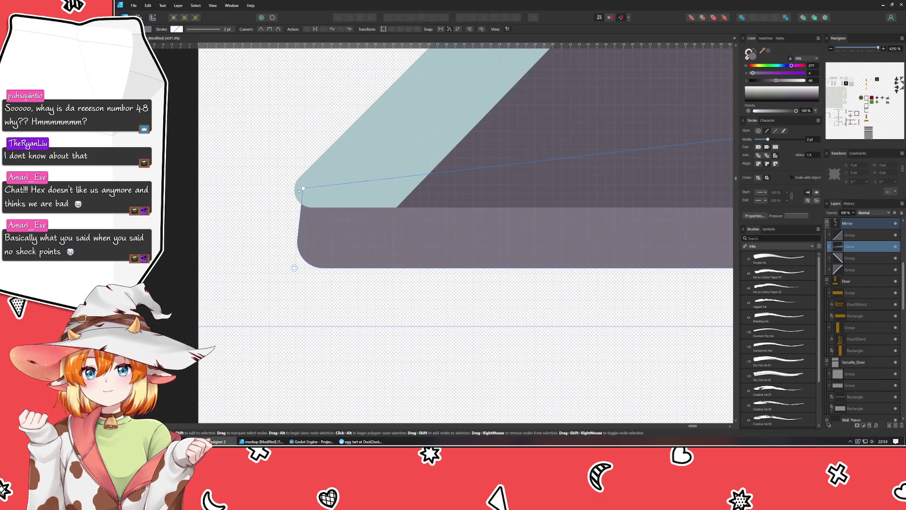
key(ctrl+z)
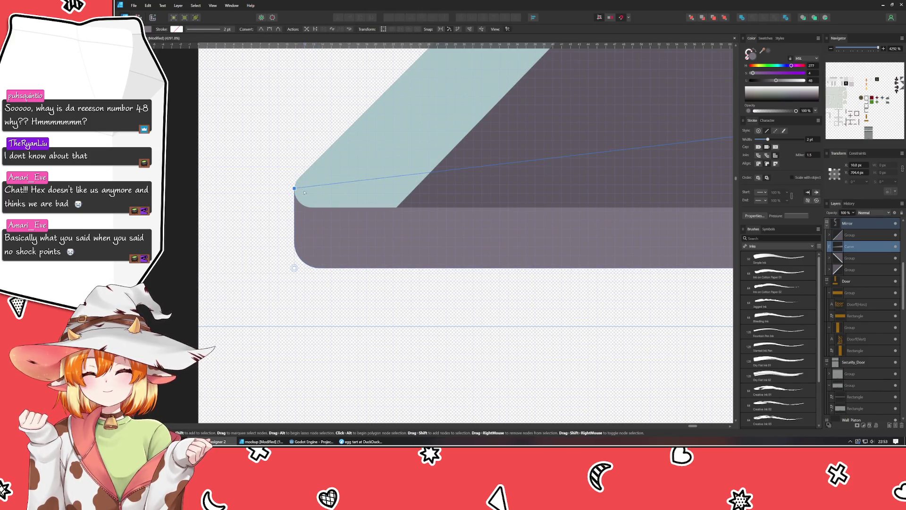
key(c)
drag(296, 190, 301, 196)
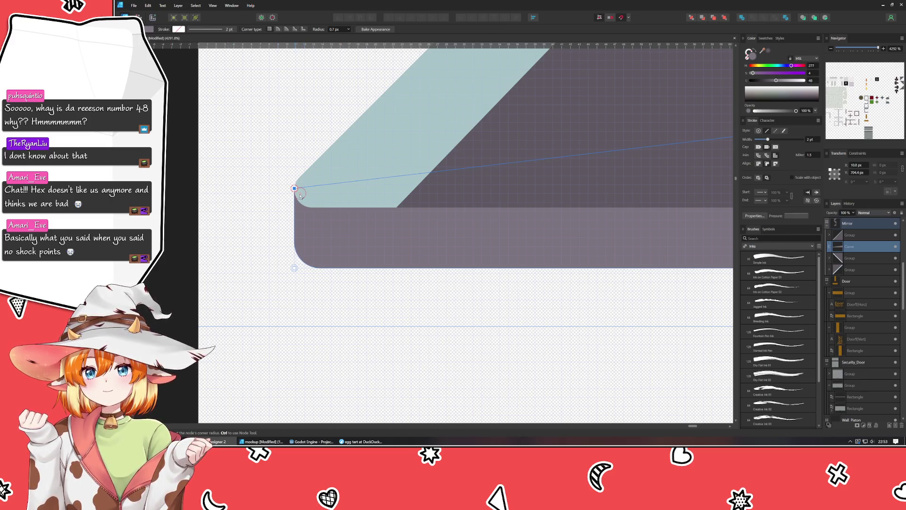
click(299, 372)
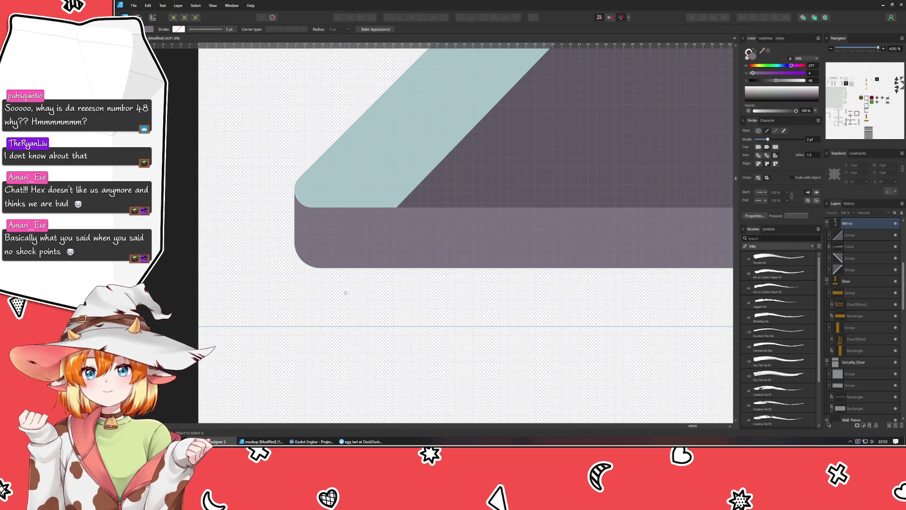
scroll(346, 293, down, 8)
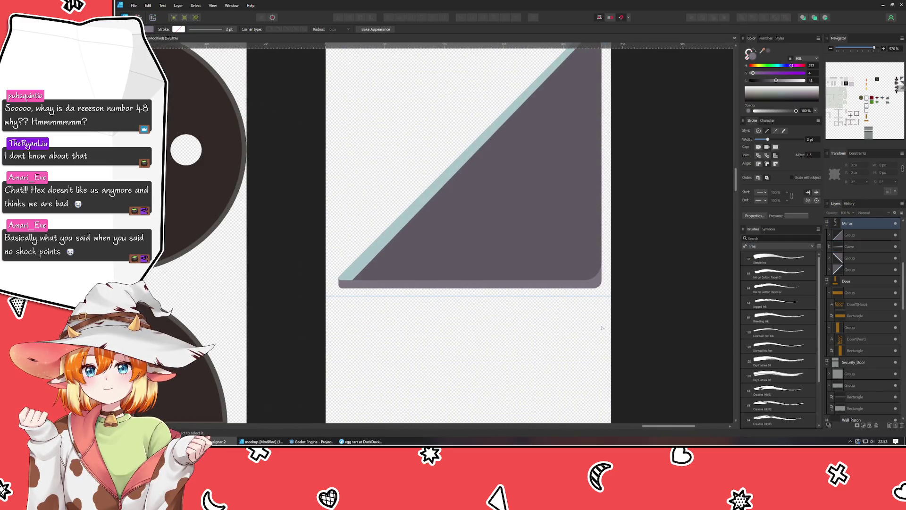
Round the slanted bar's bottom-right corner to an 11.6 px radius
drag(602, 328, 488, 362)
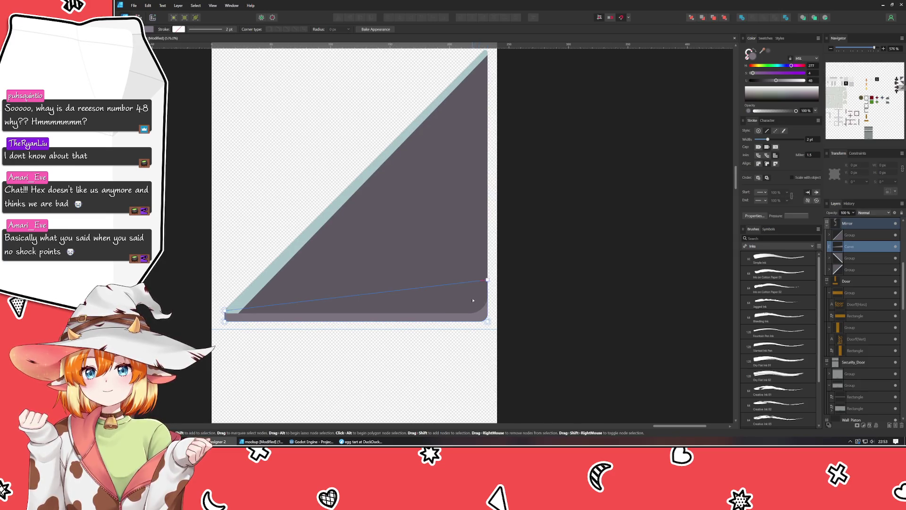
click(482, 317)
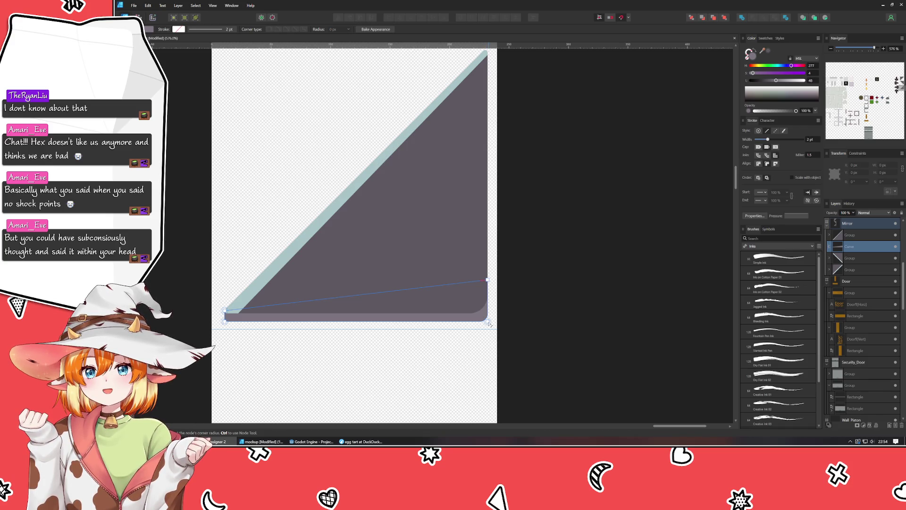
click(488, 321)
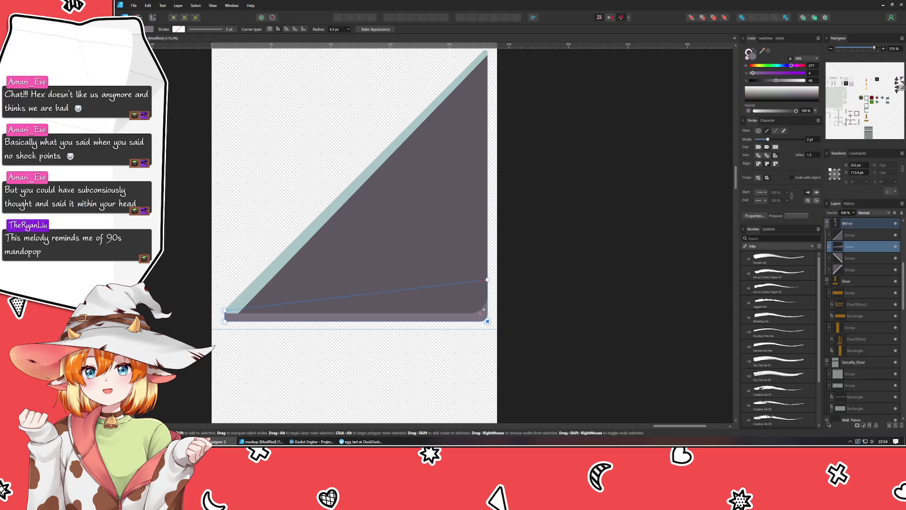
drag(480, 318, 475, 309)
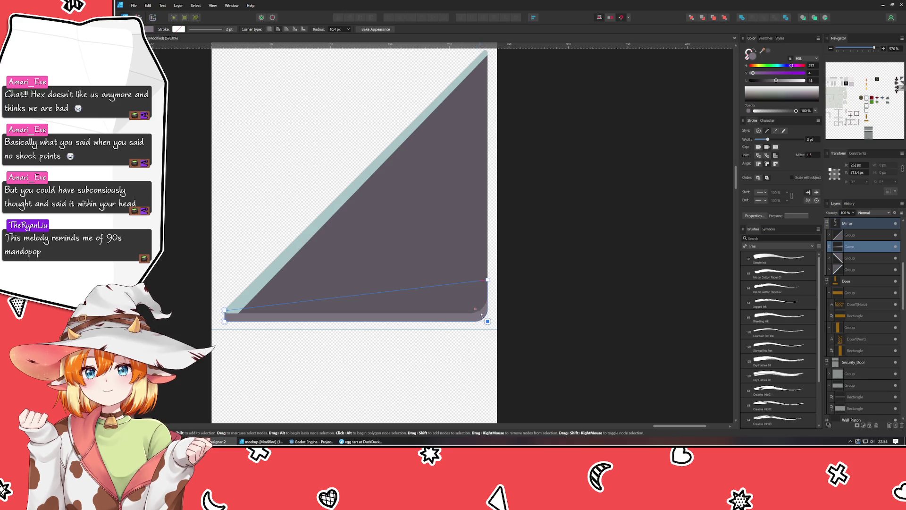
click(616, 339)
mouse_move(443, 351)
mouse_down()
mouse_move(509, 290)
mouse_move(503, 296)
mouse_up()
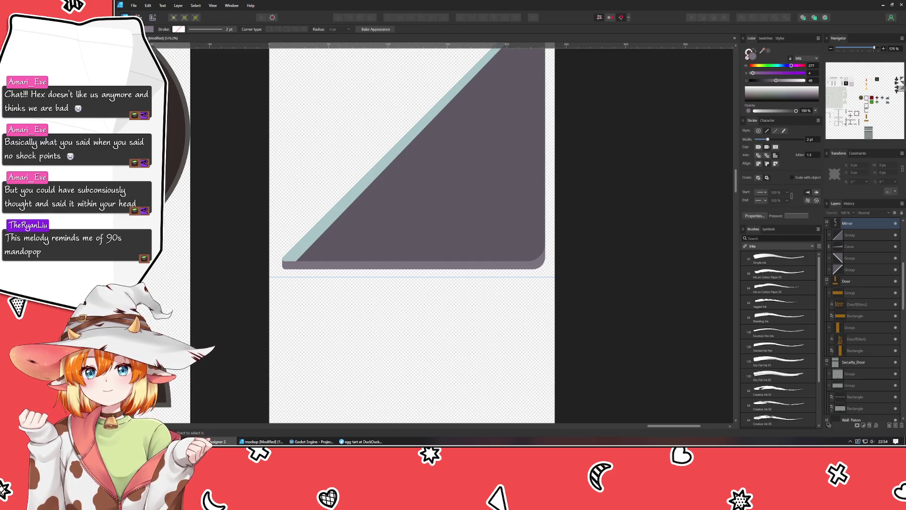
key(v)
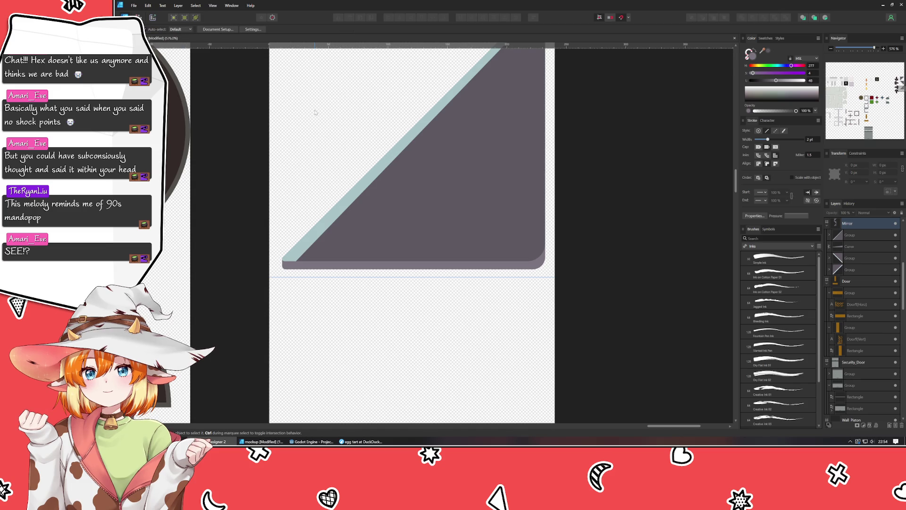
Duplicate the whole striped tile group, flip the copy horizontally and drag it beneath the original
click(855, 248)
click(829, 235)
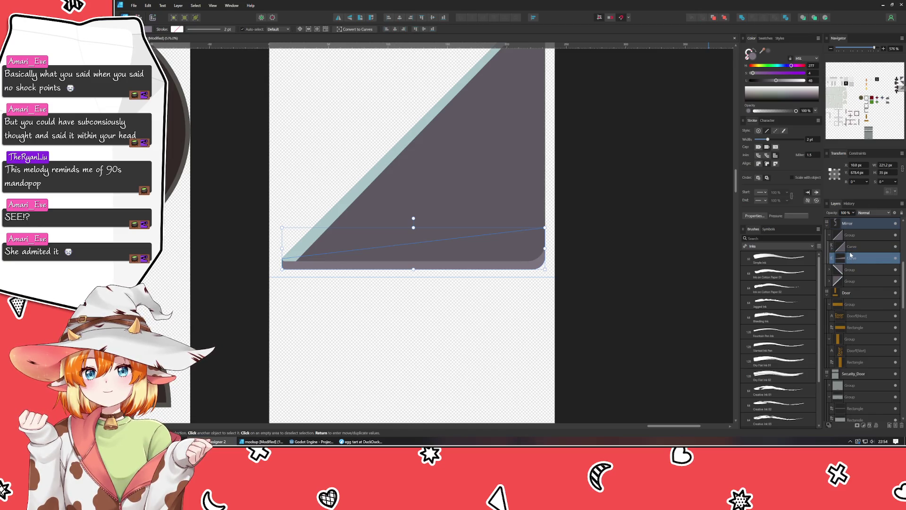
click(852, 235)
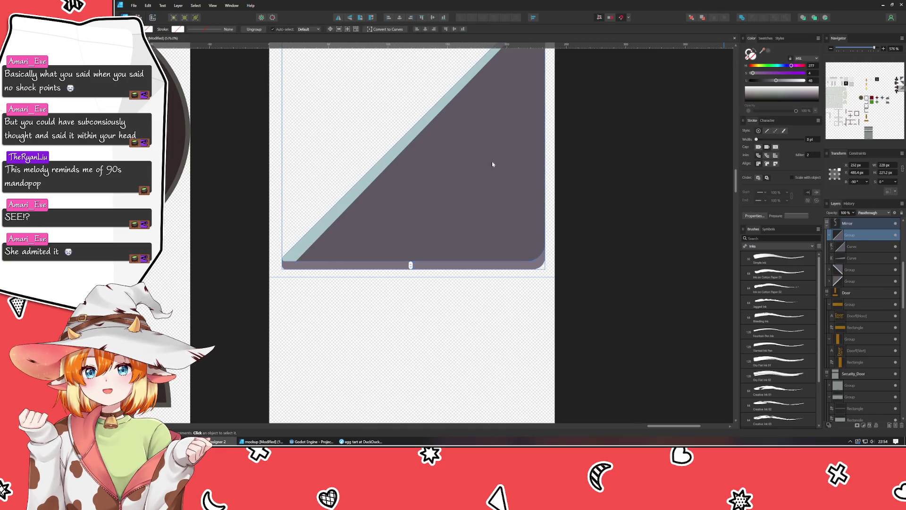
key(ctrl+j)
click(338, 17)
mouse_move(415, 120)
mouse_down()
mouse_move(394, 423)
mouse_move(405, 310)
mouse_move(393, 259)
mouse_up()
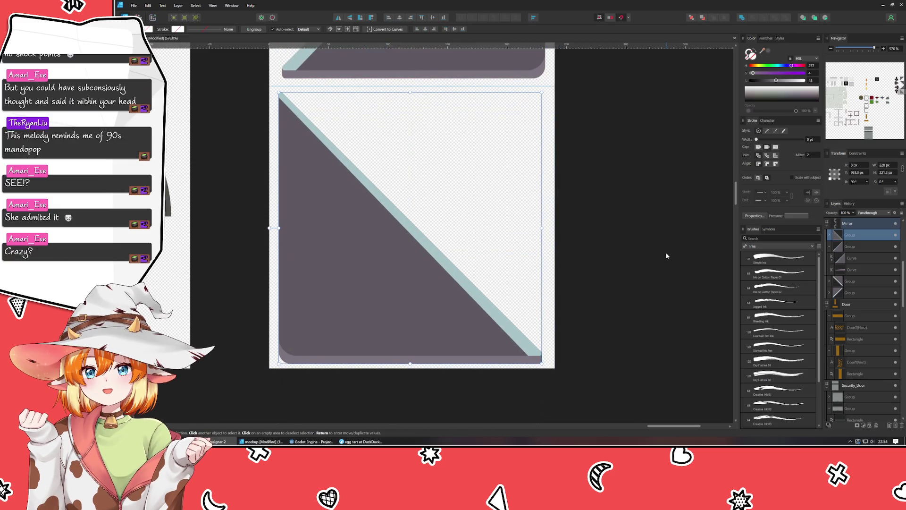
scroll(654, 244, down, 3)
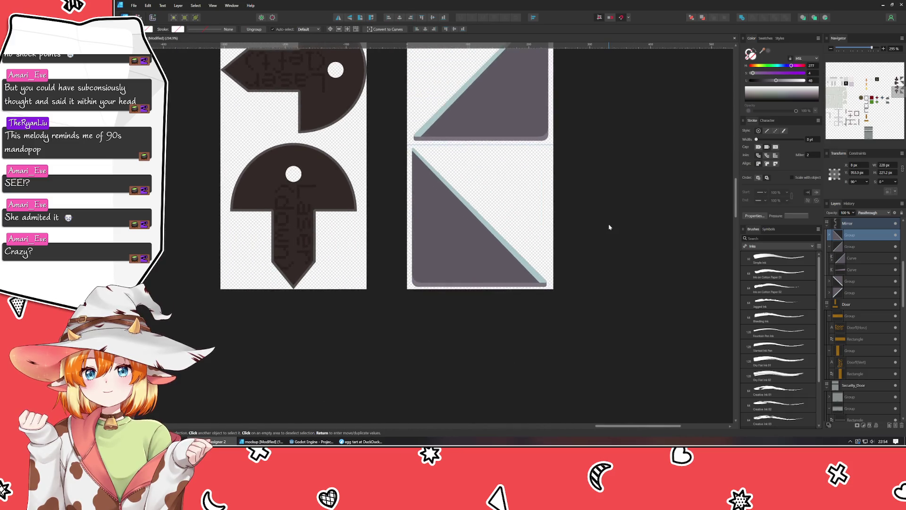
scroll(609, 226, up, 3)
scroll(556, 245, up, 1)
scroll(556, 245, down, 1)
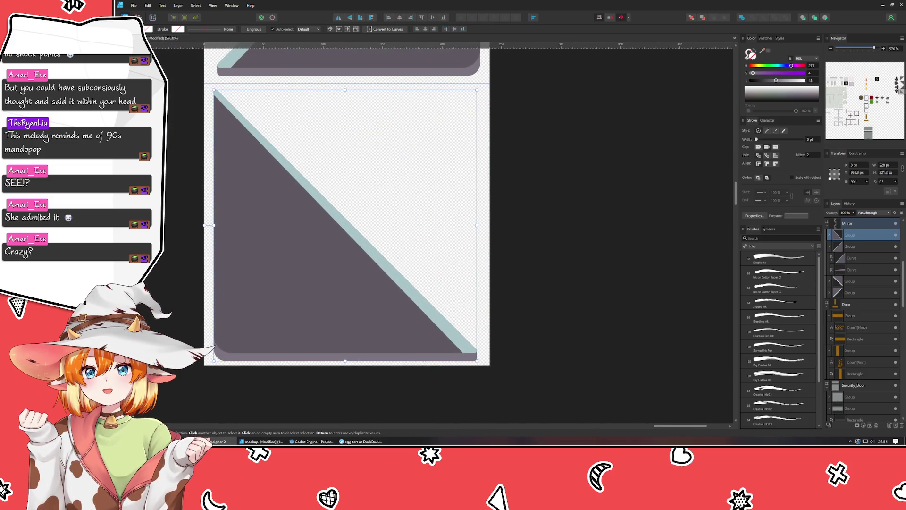
key(m)
mouse_move(409, 83)
mouse_down()
mouse_move(418, 89)
mouse_move(457, 296)
mouse_move(453, 365)
mouse_up()
scroll(453, 365, up, 5)
scroll(453, 365, right, 2)
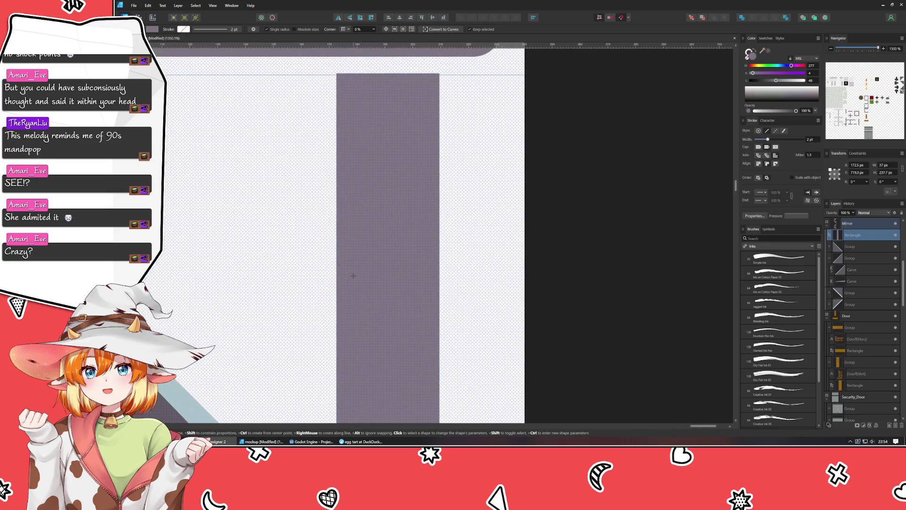
key(v)
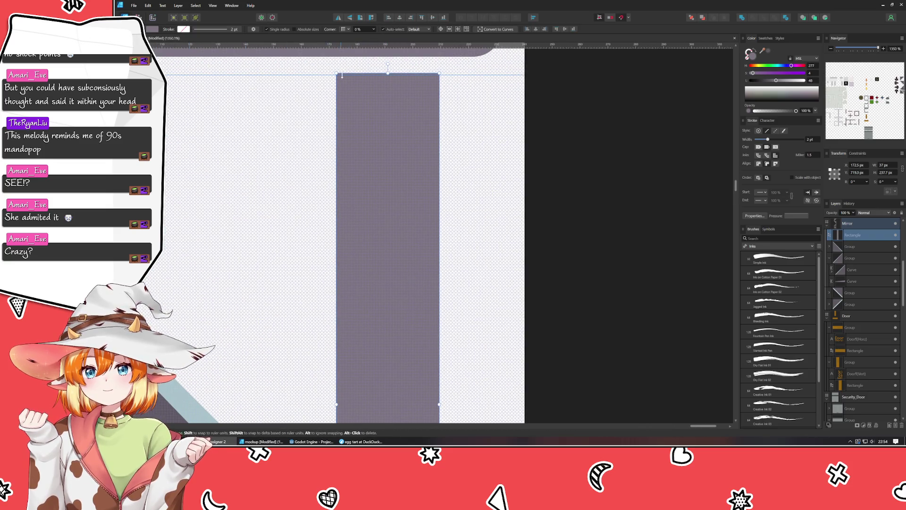
drag(388, 73, 388, 75)
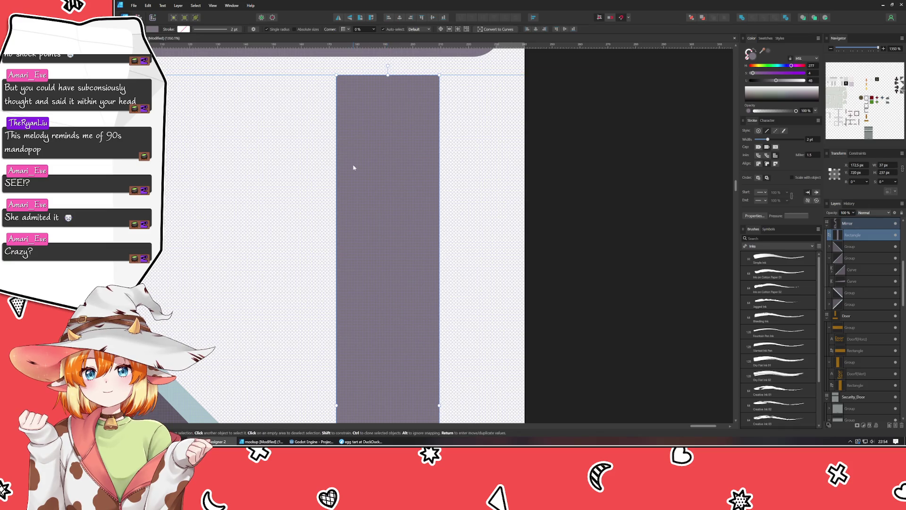
scroll(373, 163, down, 5)
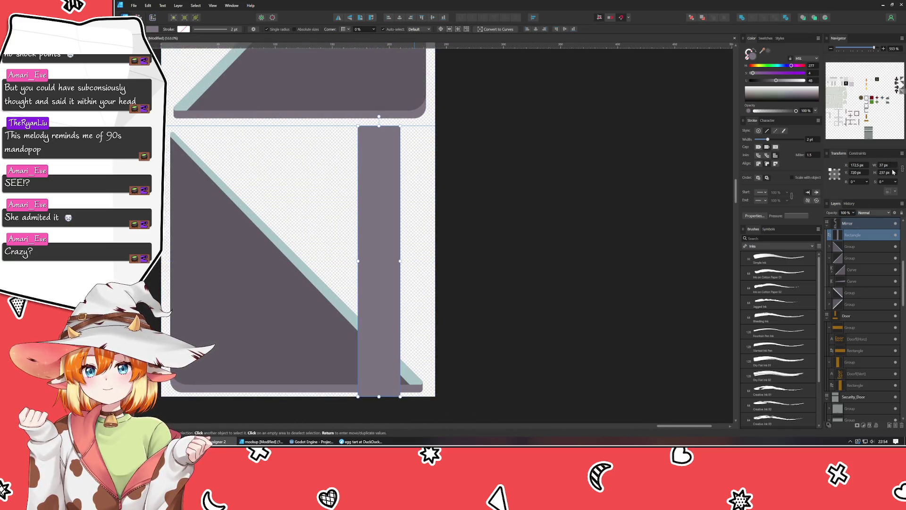
scroll(893, 174, up, 2)
scroll(893, 173, up, 1)
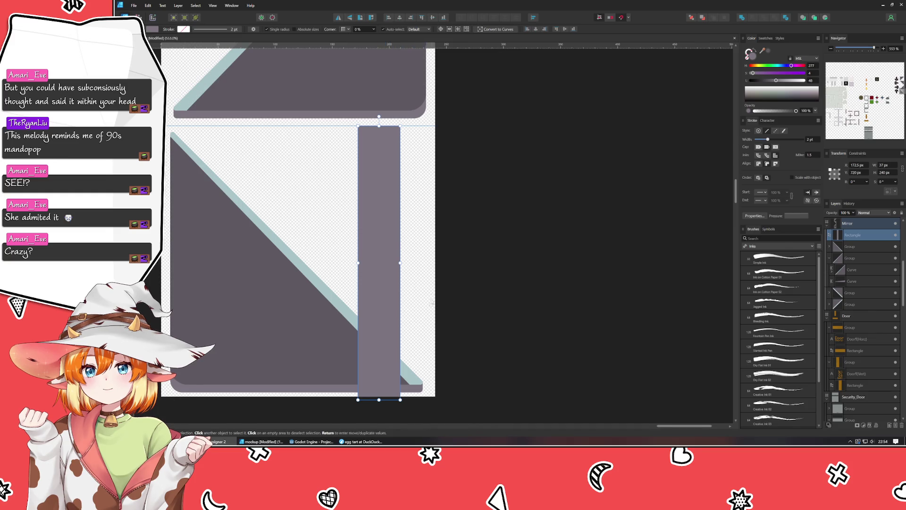
scroll(368, 224, down, 3)
scroll(381, 242, up, 2)
scroll(356, 264, down, 1)
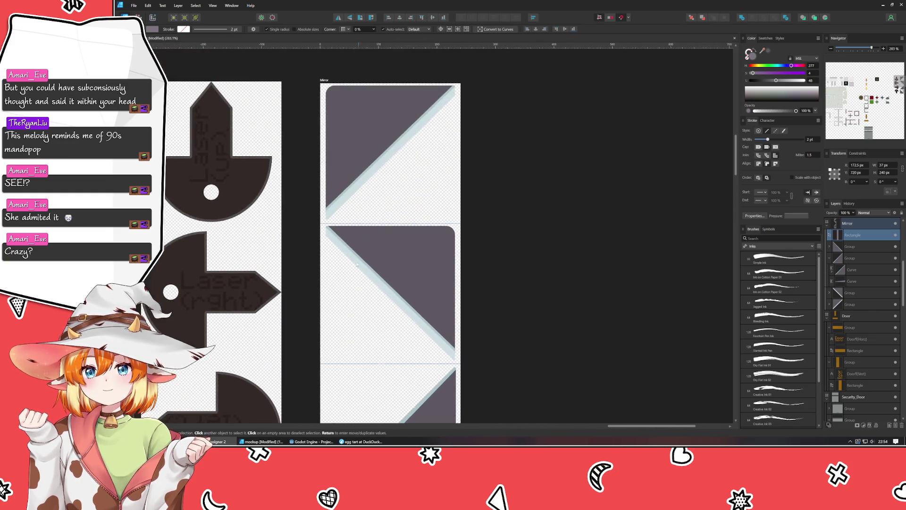
click(327, 81)
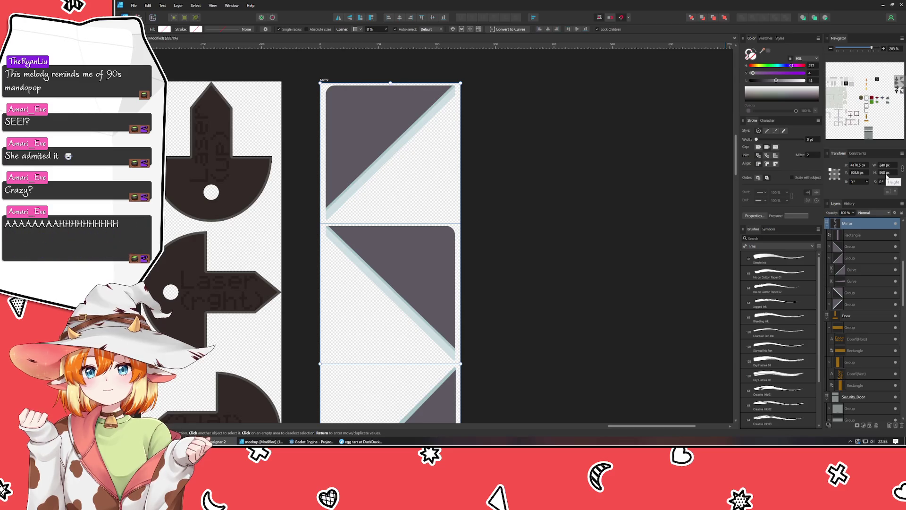
scroll(538, 283, down, 4)
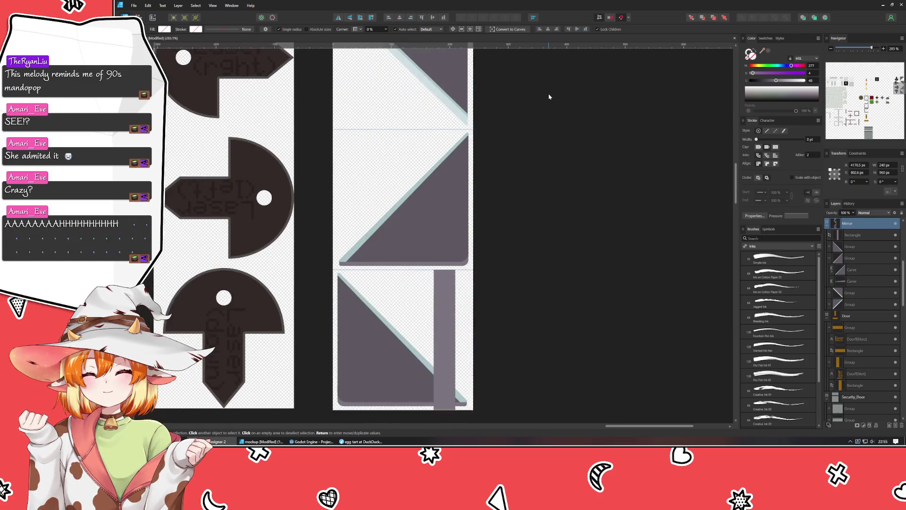
click(522, 335)
scroll(444, 373, up, 2)
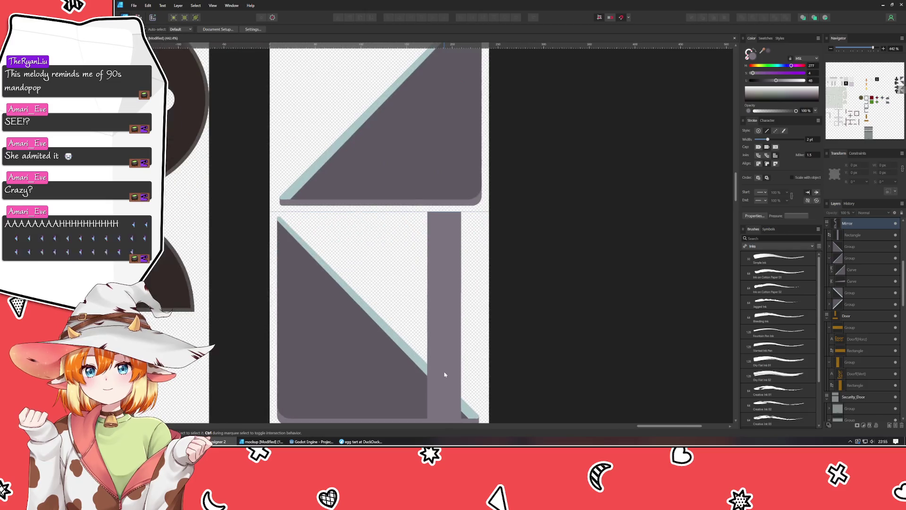
click(443, 373)
shift+click(351, 389)
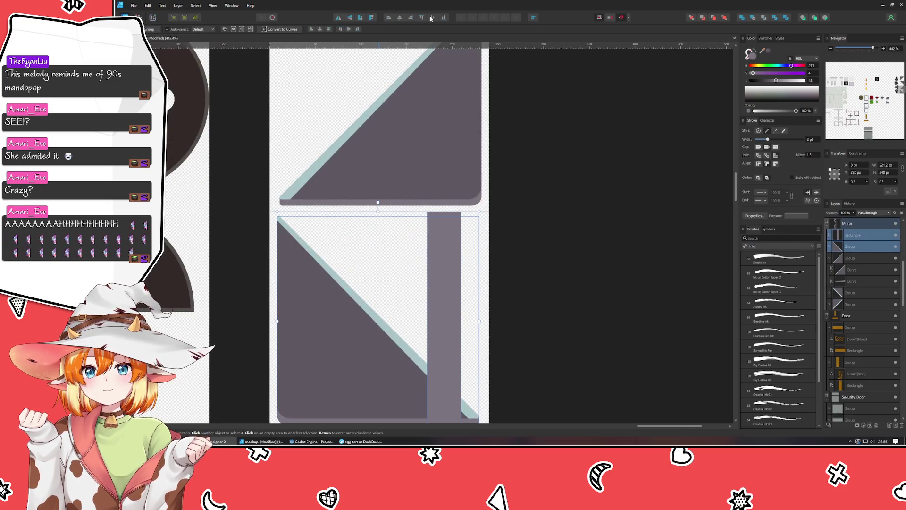
mouse_move(450, 344)
mouse_down()
mouse_move(311, 141)
mouse_move(328, 331)
mouse_up()
shift+click(465, 349)
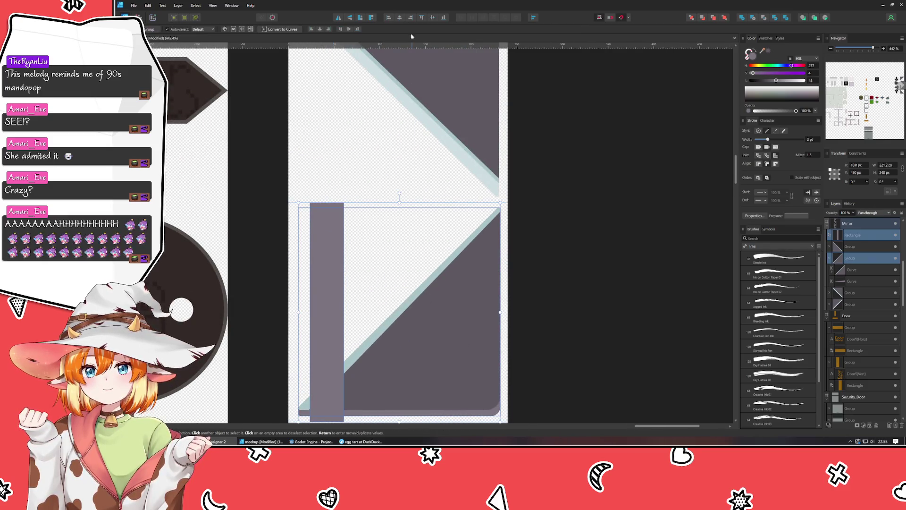
click(316, 270)
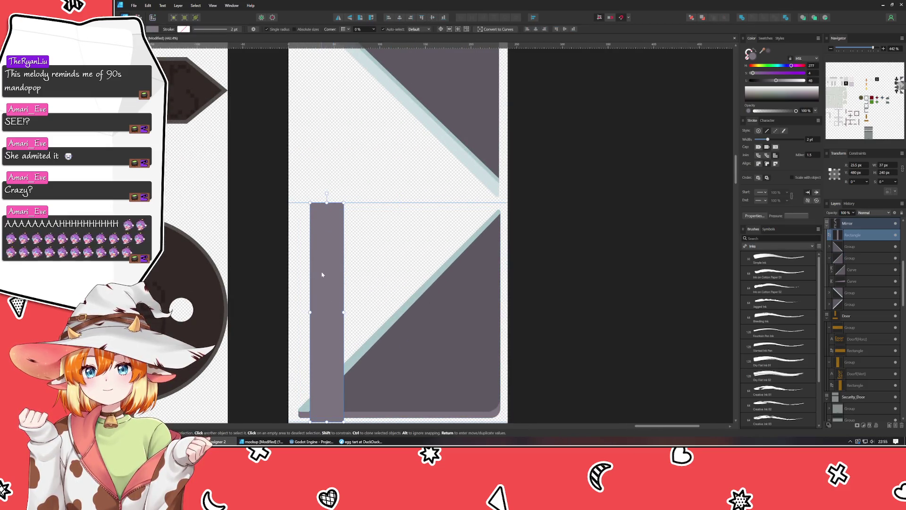
key(Delete)
scroll(562, 231, down, 3)
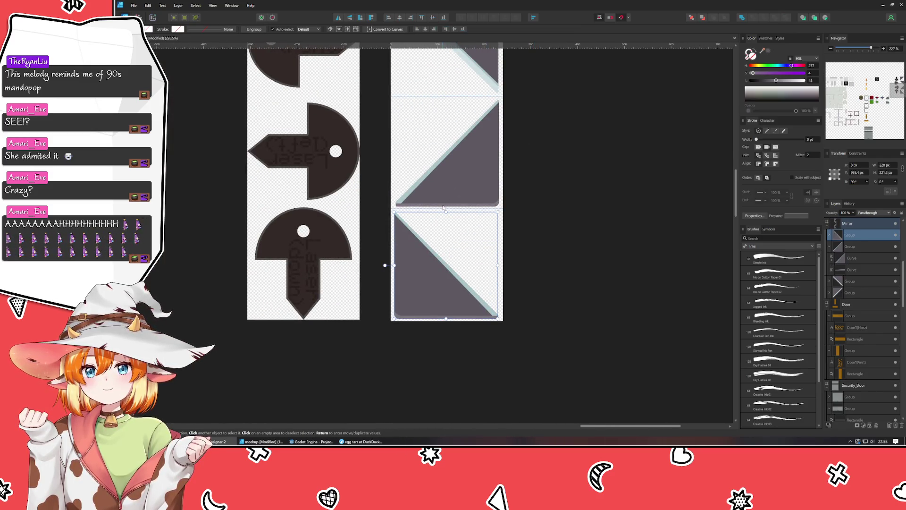
click(444, 206)
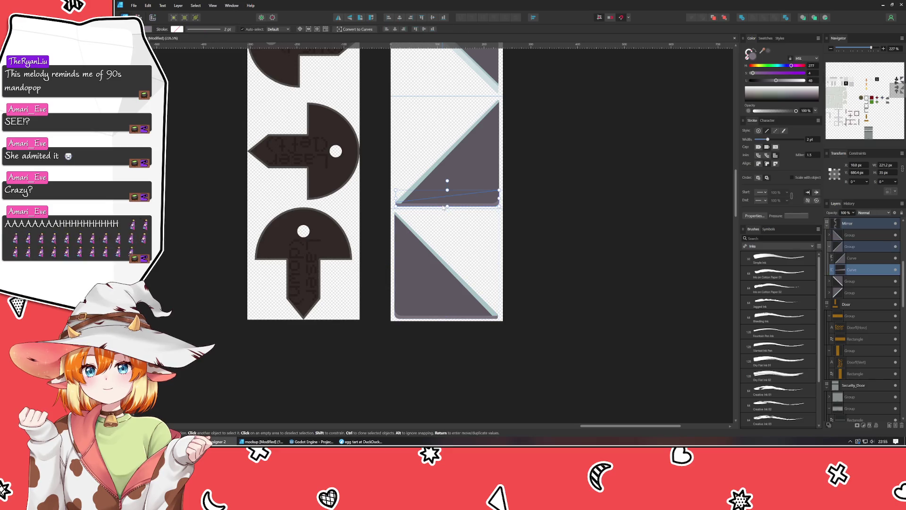
click(470, 161)
click(587, 228)
click(481, 182)
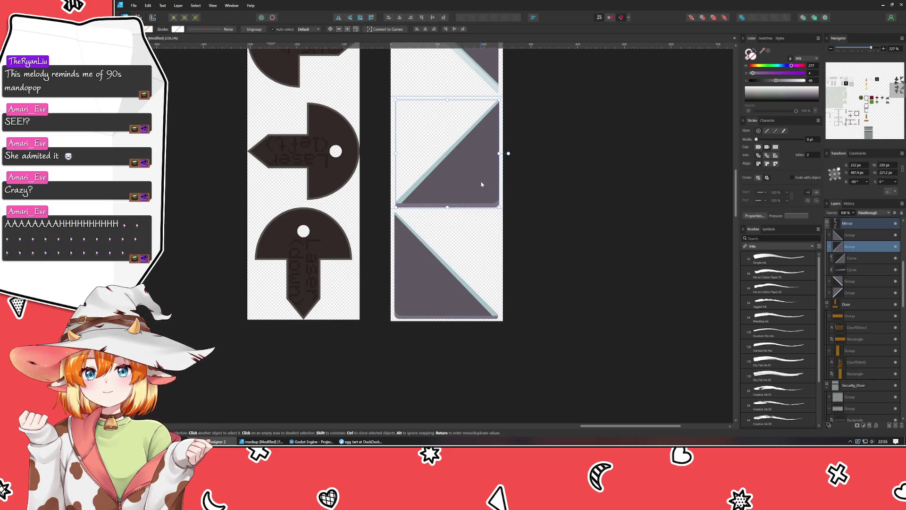
click(425, 280)
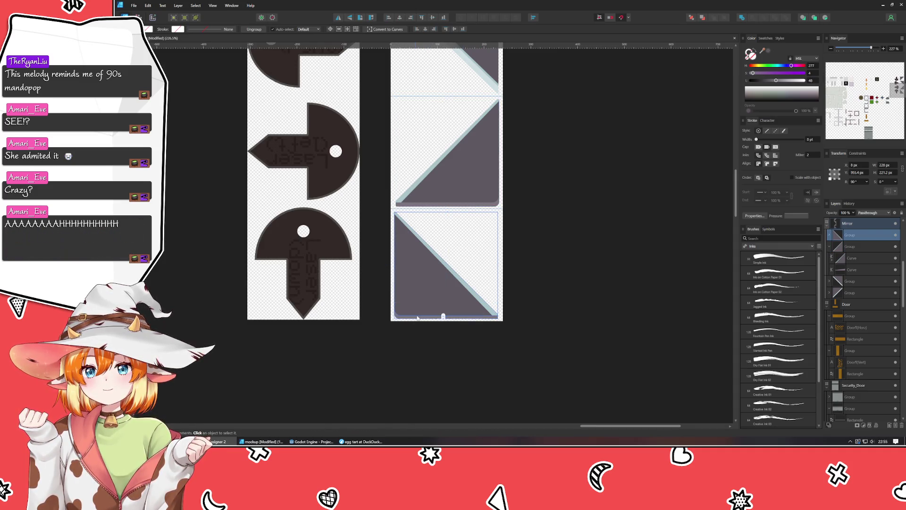
double_click(433, 315)
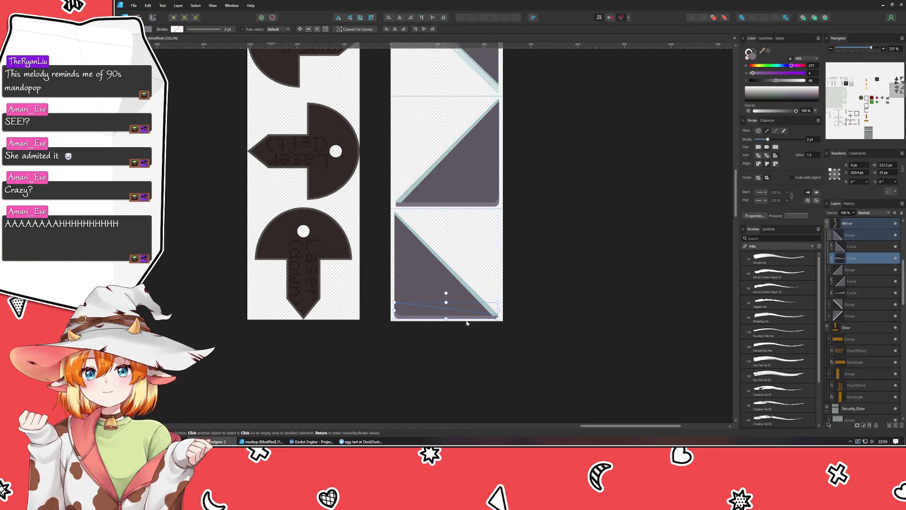
click(532, 305)
click(454, 296)
click(580, 269)
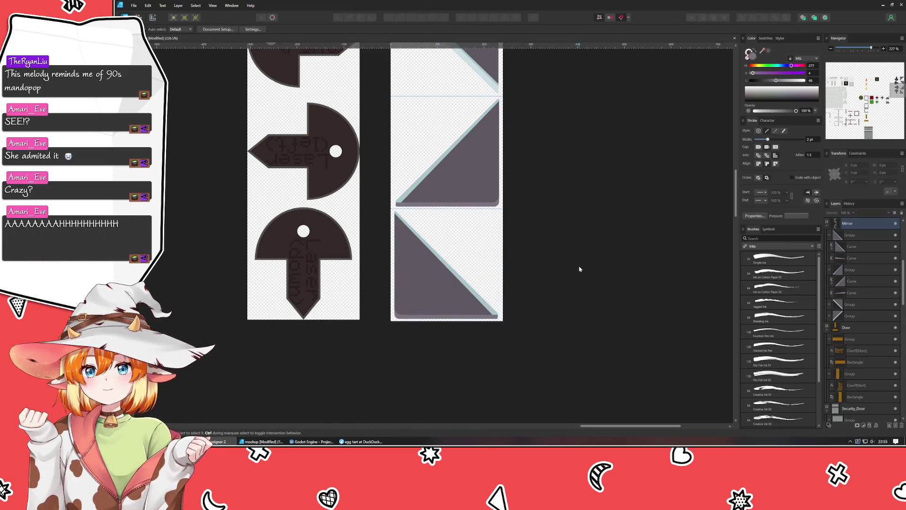
scroll(503, 186, up, 4)
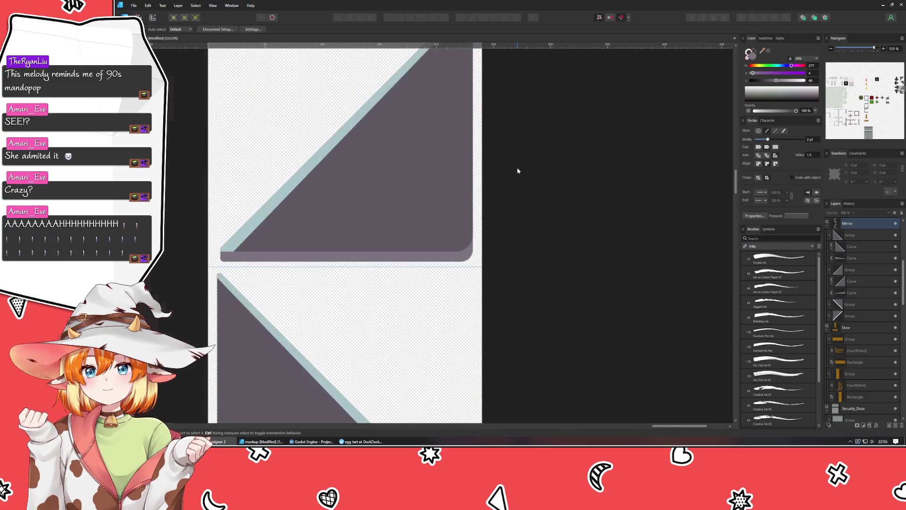
scroll(520, 289, up, 3)
scroll(519, 293, down, 6)
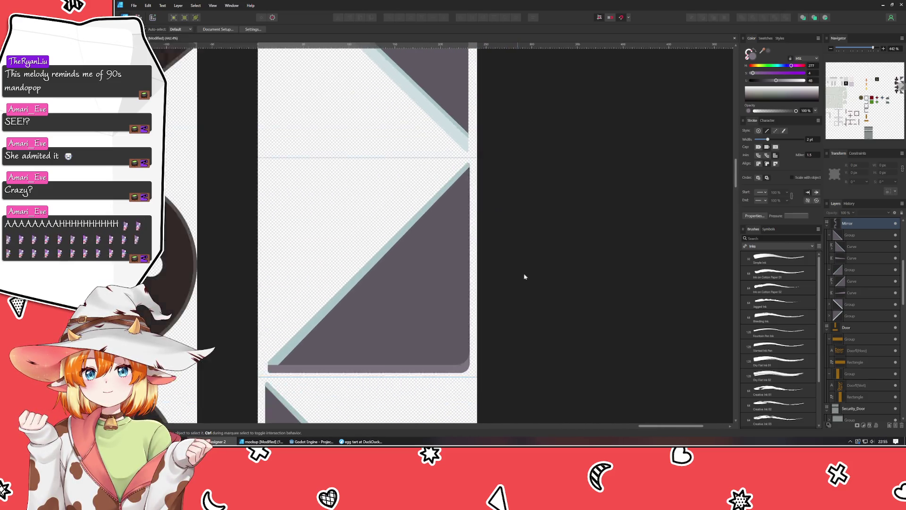
scroll(494, 288, up, 4)
scroll(579, 280, down, 2)
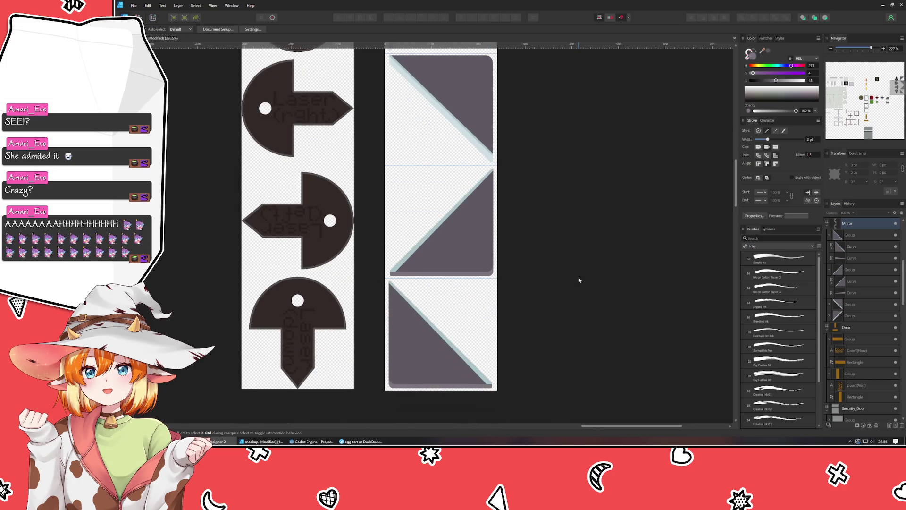
scroll(579, 280, down, 2)
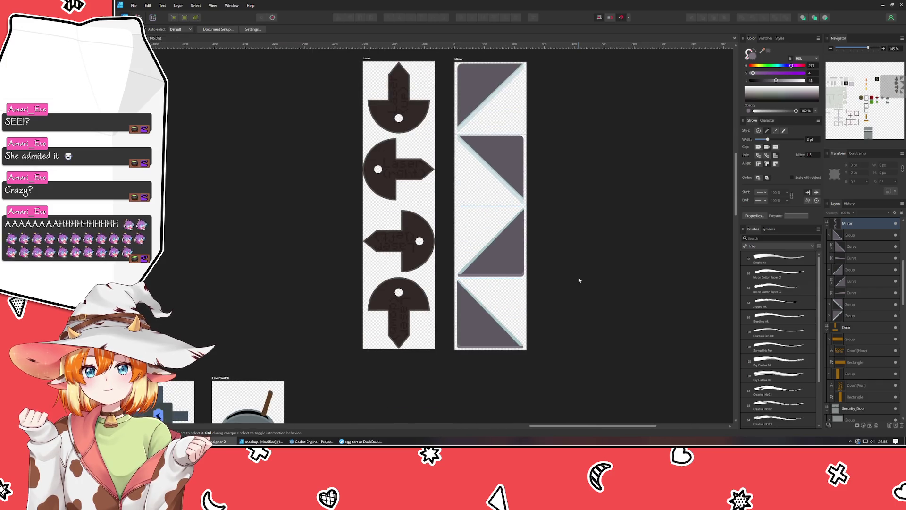